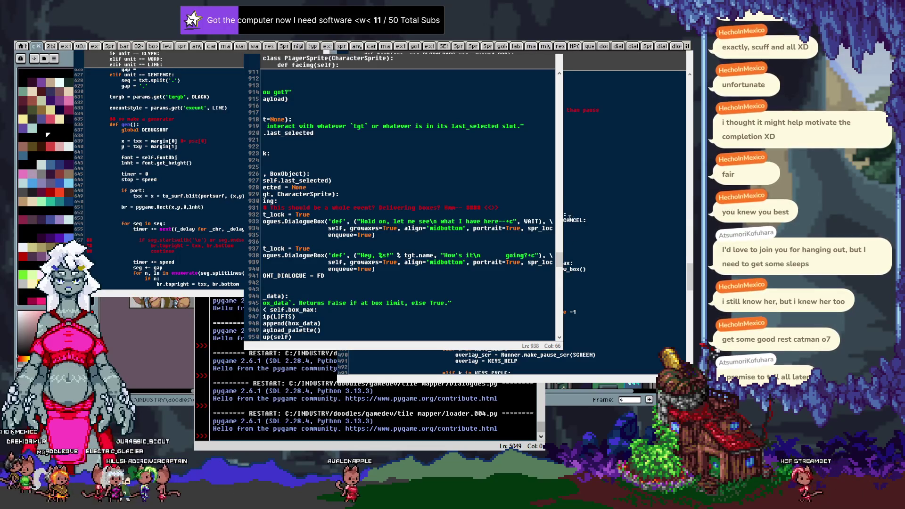
# Scroll up and down through the code to review it before testing.
pyautogui.scroll(-1, 566, 216)
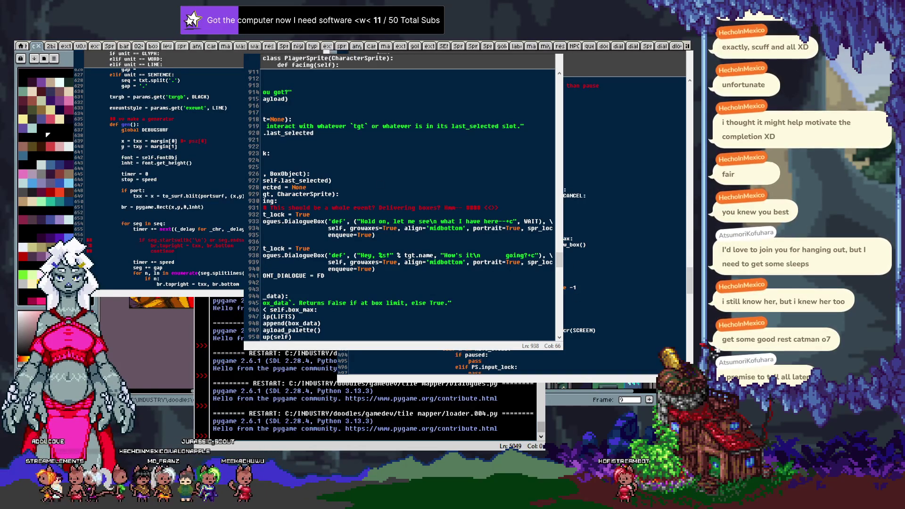
pyautogui.scroll(20, 218, 145)
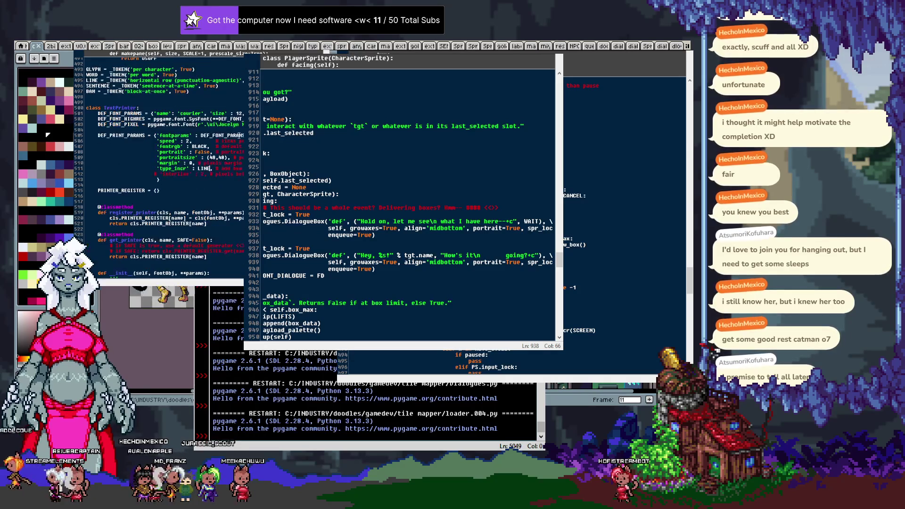
pyautogui.scroll(-10, 219, 155)
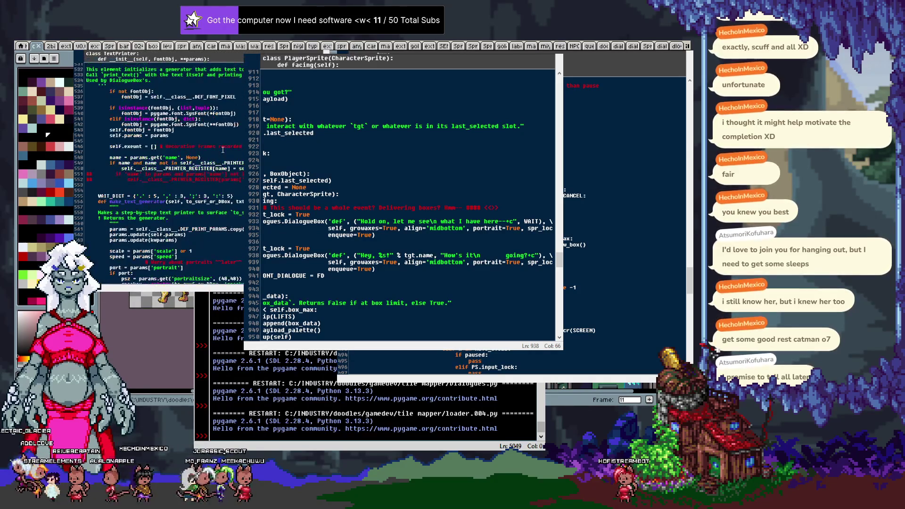
pyautogui.scroll(-20, 223, 149)
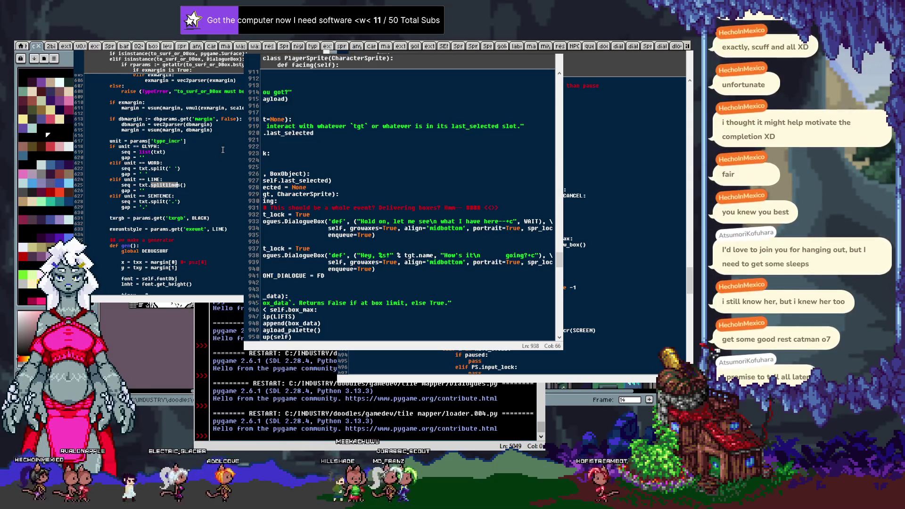
pyautogui.scroll(-5, 222, 149)
pyautogui.scroll(-4, 213, 158)
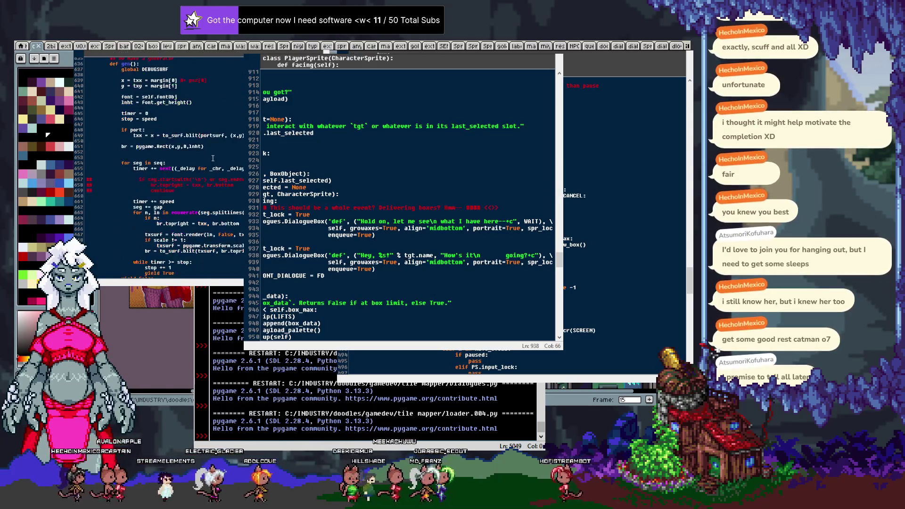
pyautogui.scroll(-5, 213, 158)
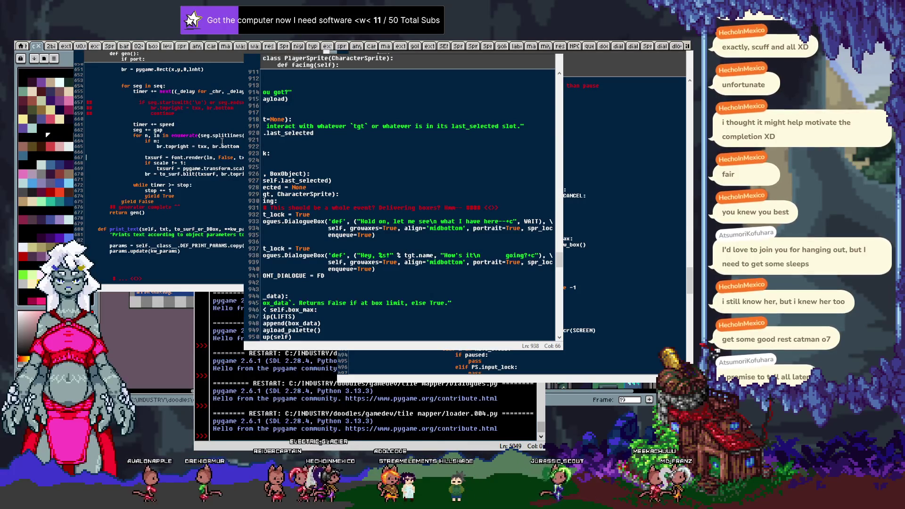
pyautogui.scroll(1, 220, 141)
pyautogui.scroll(5, 220, 140)
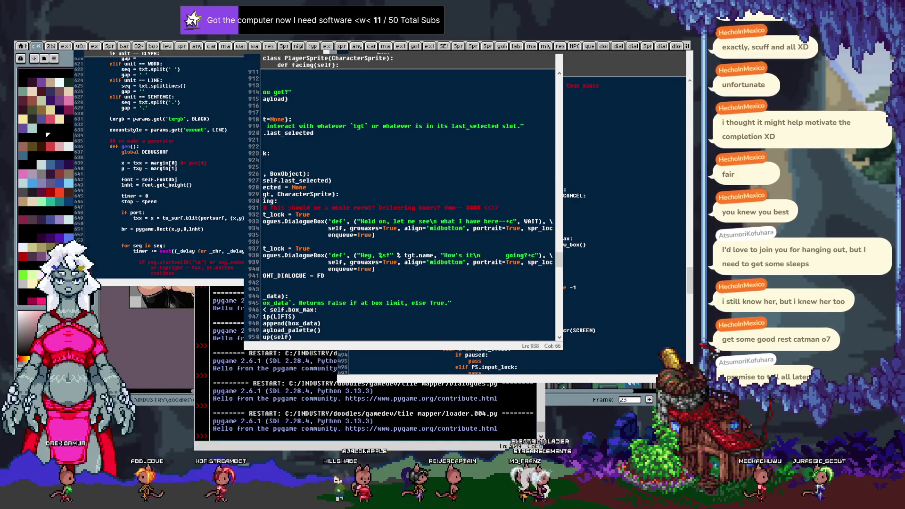
pyautogui.scroll(-5, 160, 165)
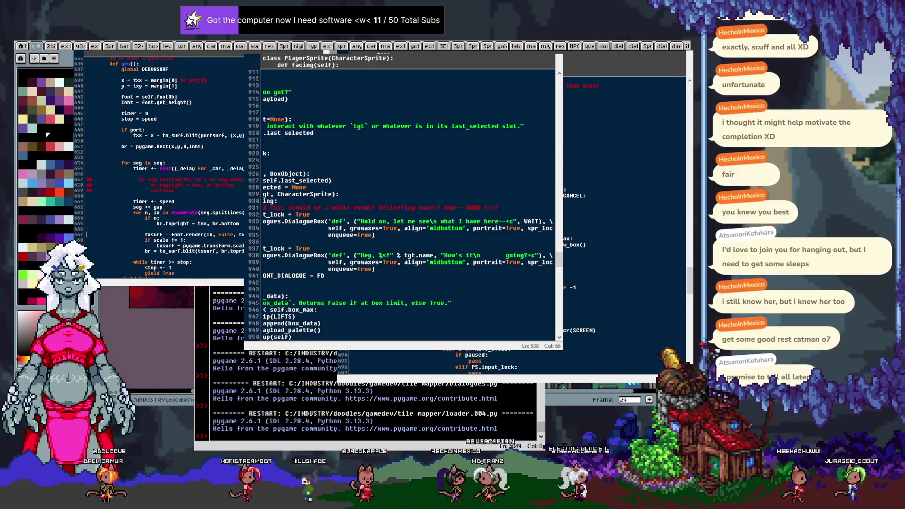
pyautogui.scroll(-3, 165, 165)
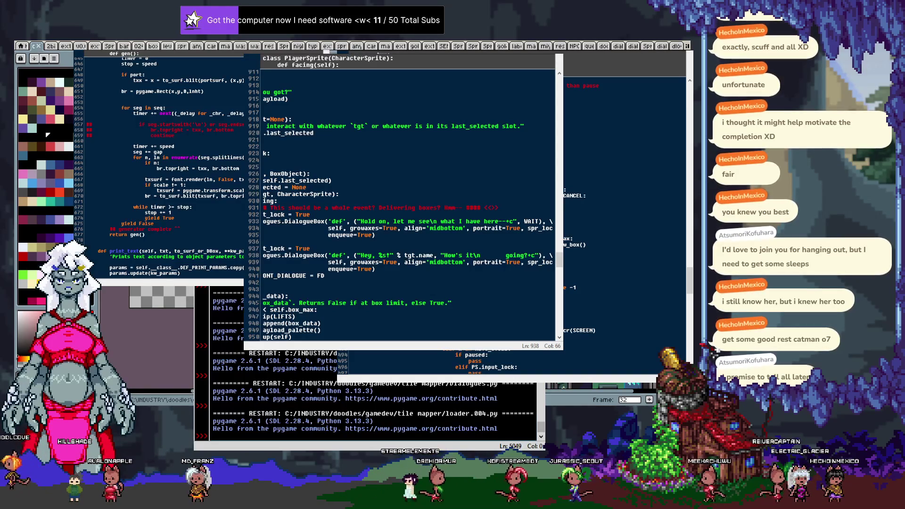
pyautogui.scroll(10, 231, 150)
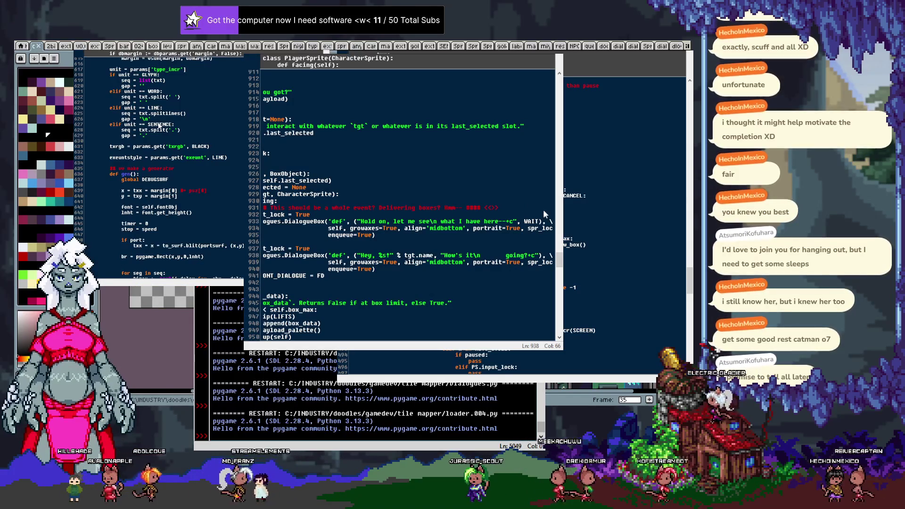
# Run loader.004.py, walk right to the NPC and trigger the 'Hey, Miya!' dialogue, then quit.
pyautogui.press('F5')
pyautogui.press('Right')
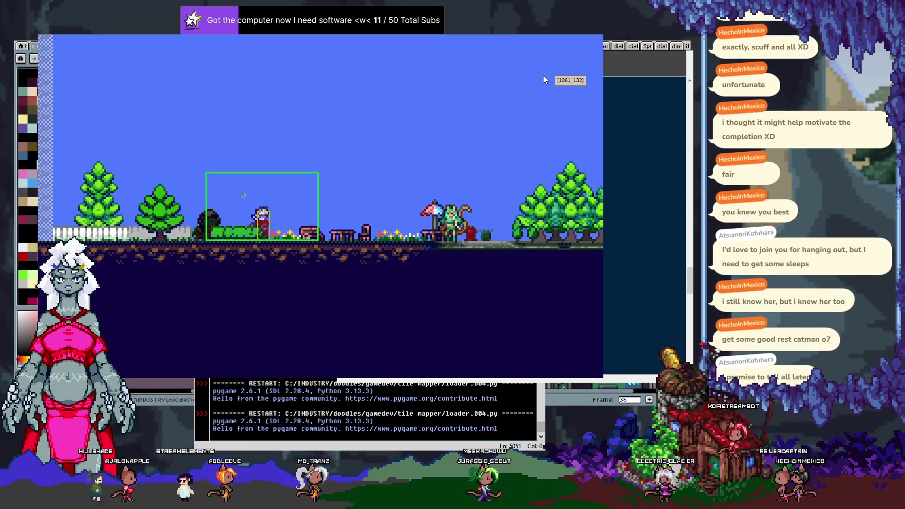
pyautogui.press('Right')
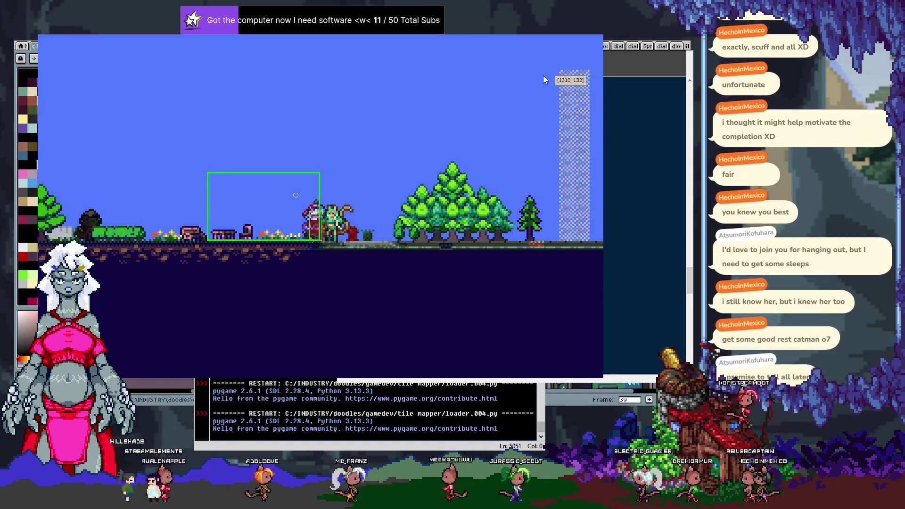
pyautogui.press('space')
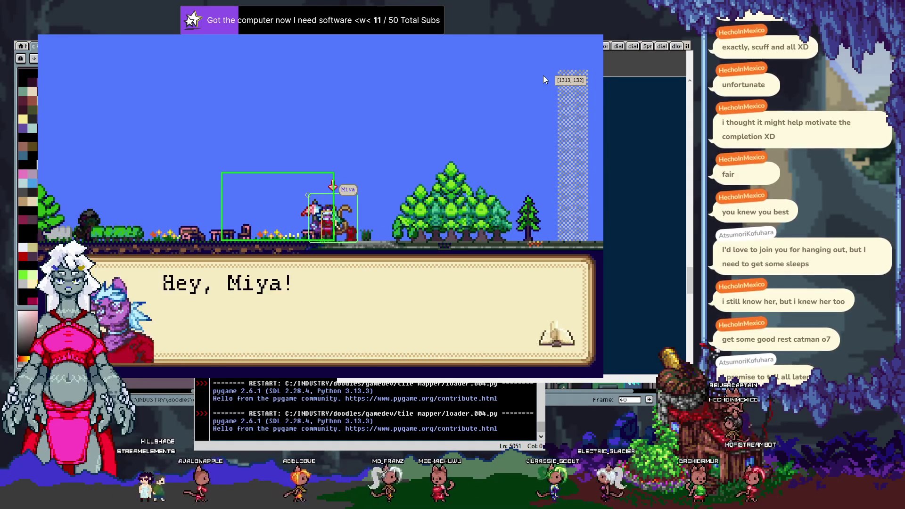
pyautogui.press('Escape')
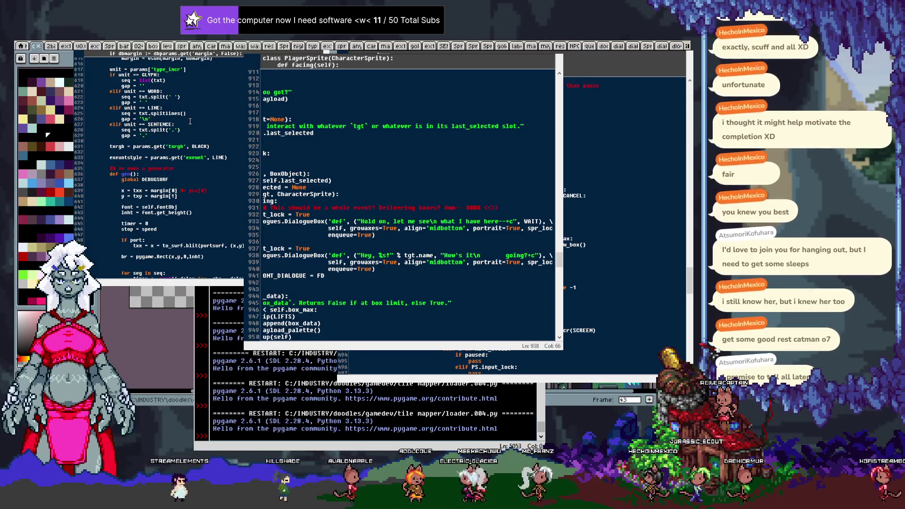
pyautogui.scroll(20, 190, 121)
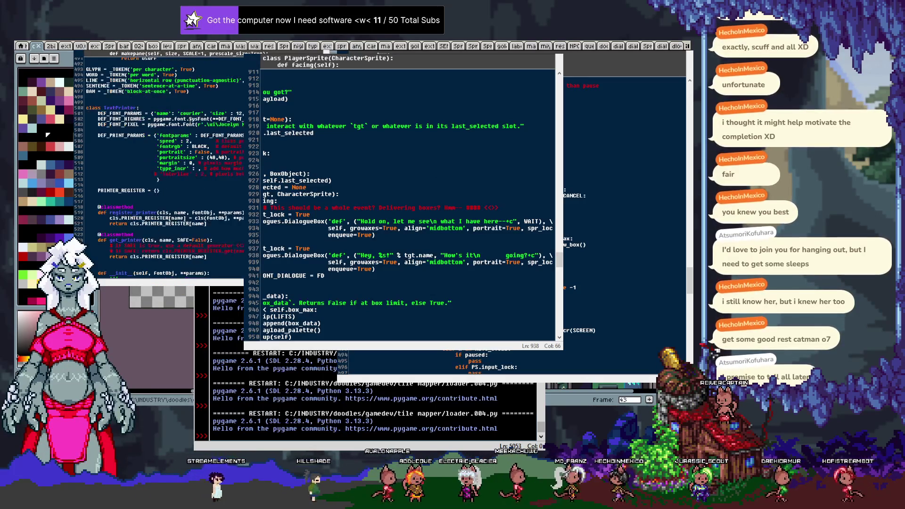
pyautogui.scroll(-20, 163, 165)
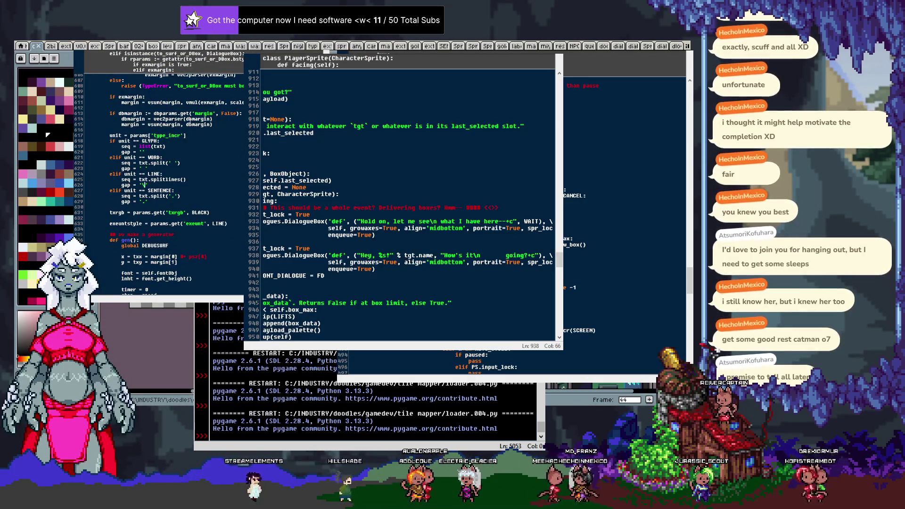
pyautogui.scroll(-8, 196, 145)
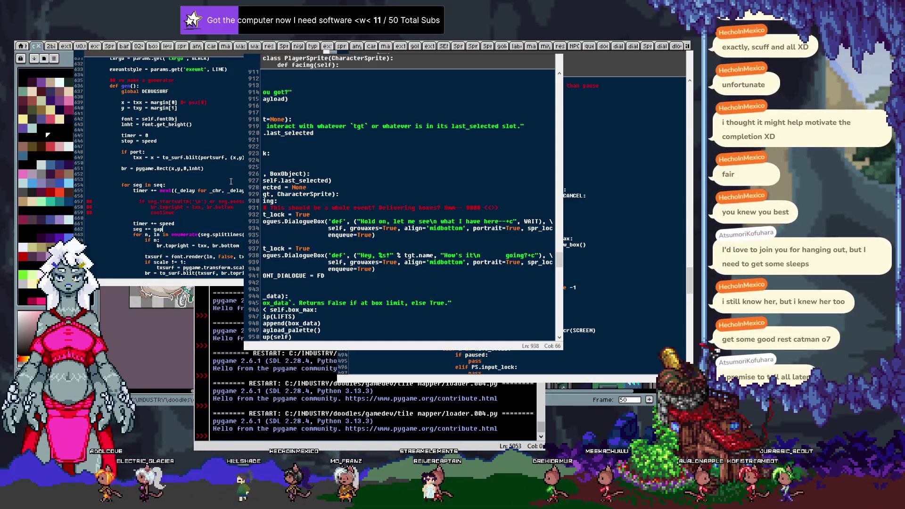
pyautogui.scroll(-3, 228, 183)
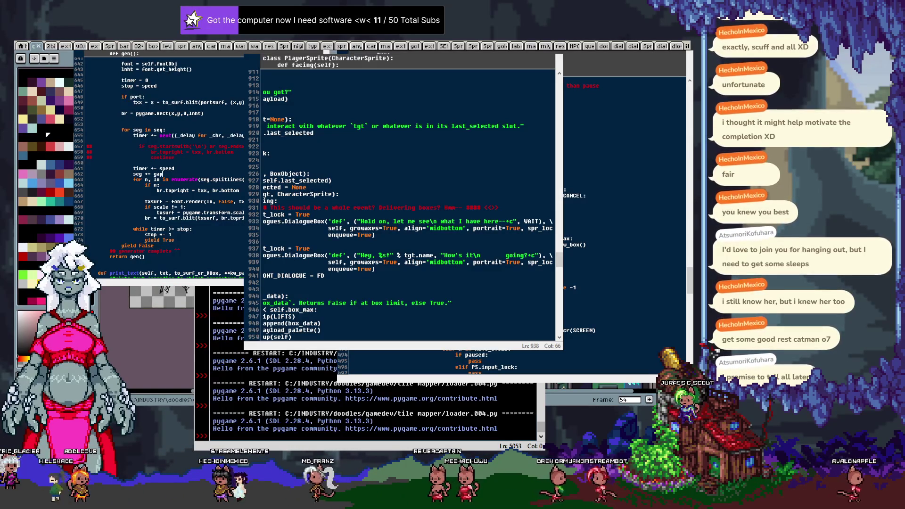
pyautogui.press('End')
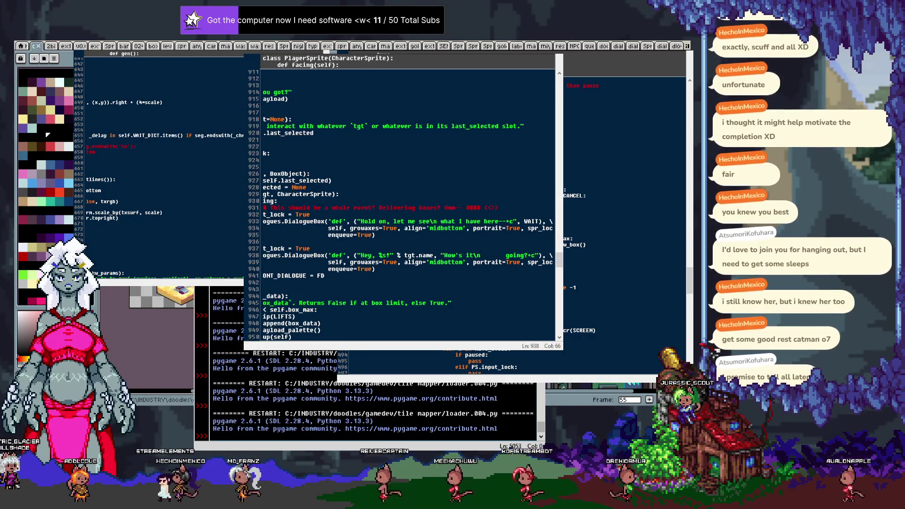
pyautogui.press('Home')
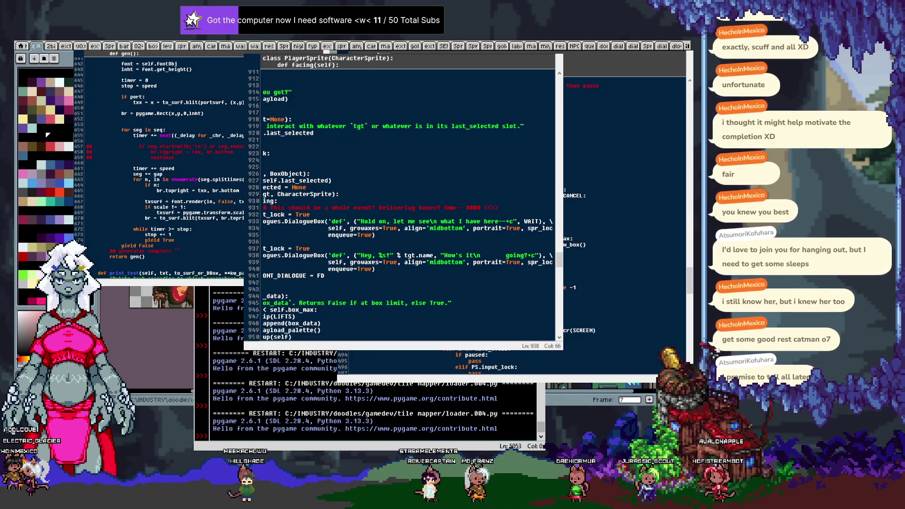
# Replace the str.count attempt with a nested 'for sub in seg:' loop starting a 'timer +=' line.
pyautogui.write('str.count(')
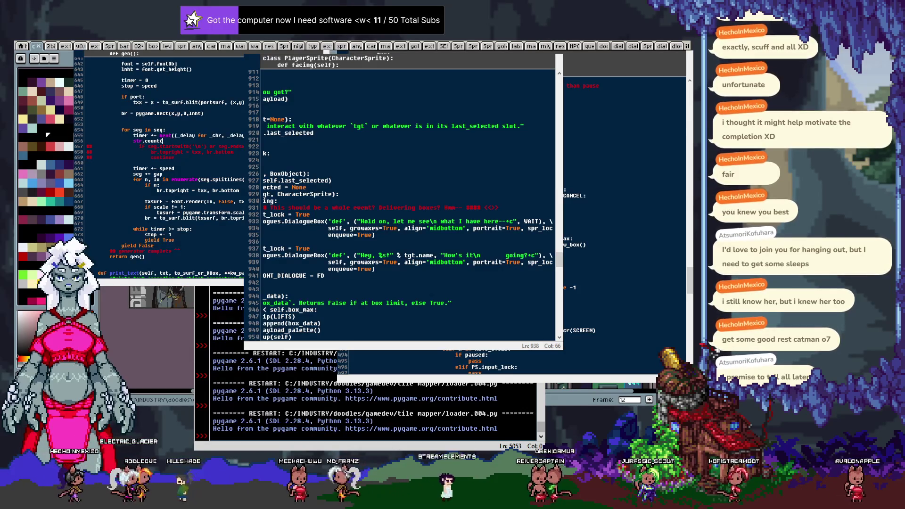
pyautogui.press('BackSpace')
pyautogui.press('BackSpace')
pyautogui.press('BackSpace')
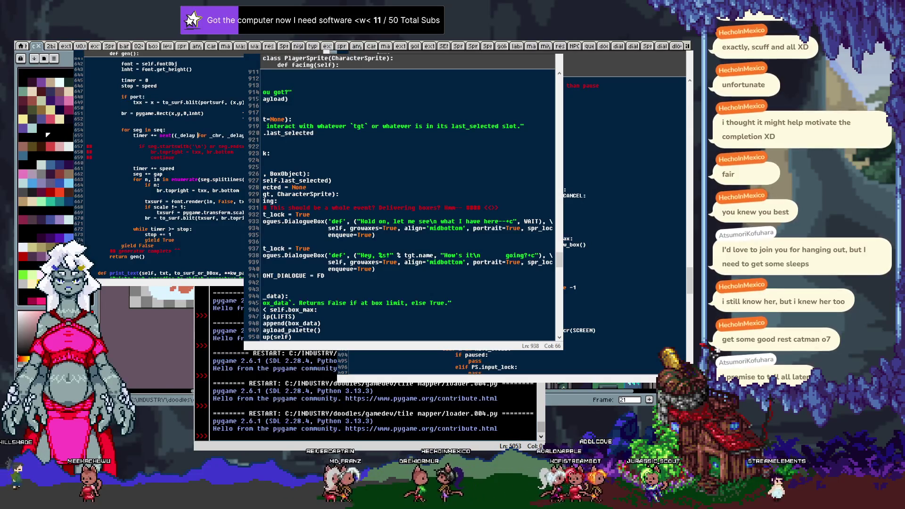
pyautogui.press('Return')
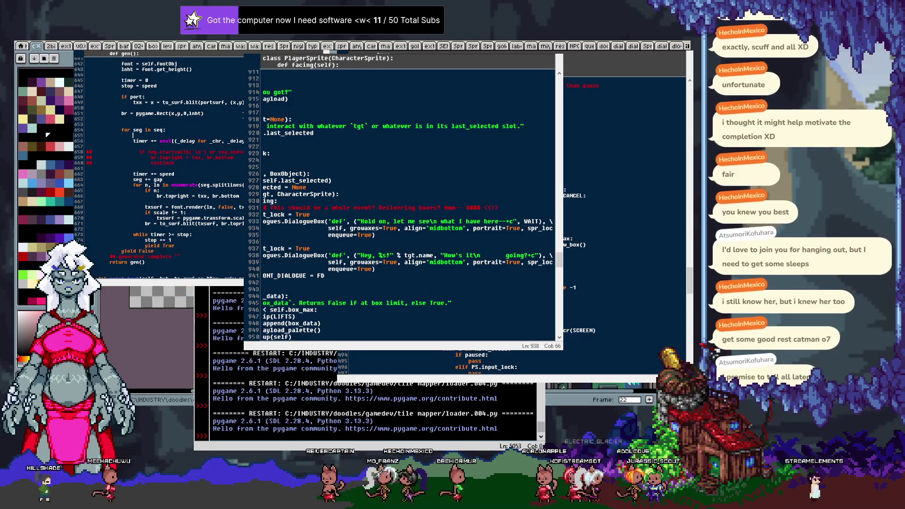
pyautogui.write('for')
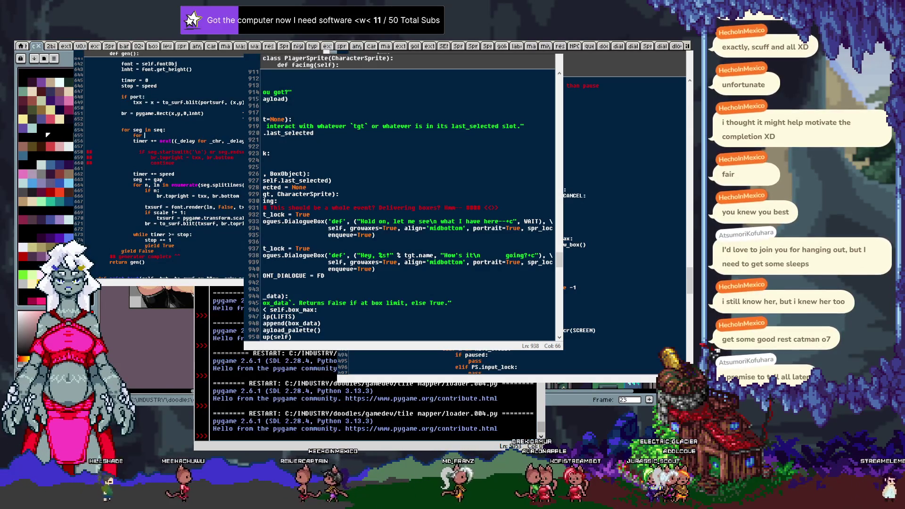
pyautogui.write(' sub in seg:')
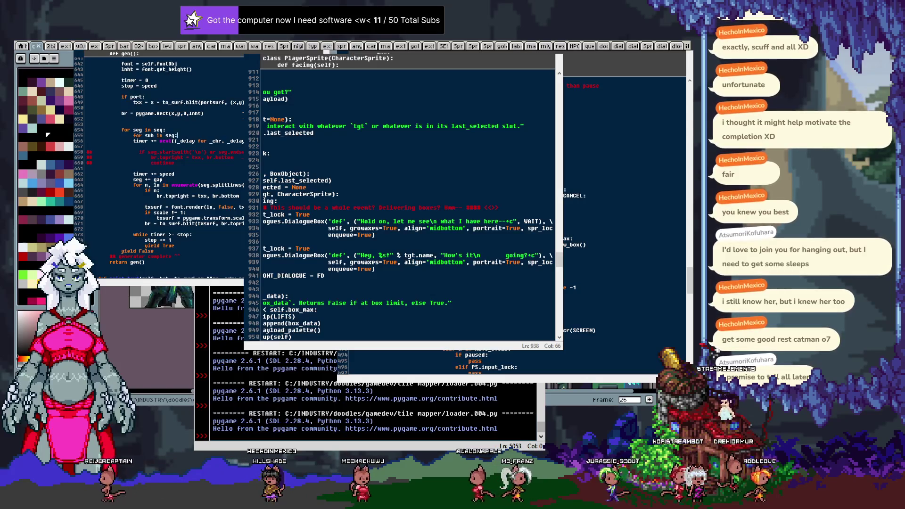
pyautogui.press('Return')
pyautogui.write('timer +=')
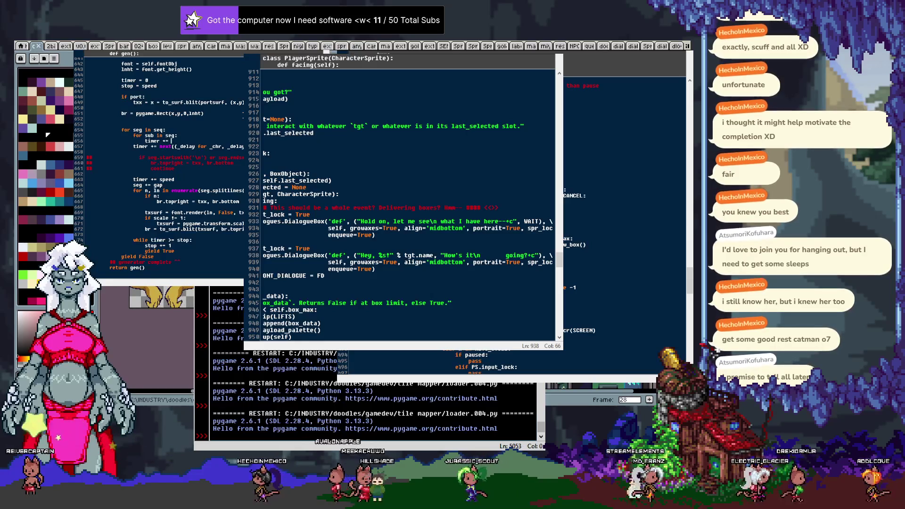
# Rewrite the nested loop header to iterate _symb, _delay over self.WAIT_DICT.
pyautogui.press('Up')
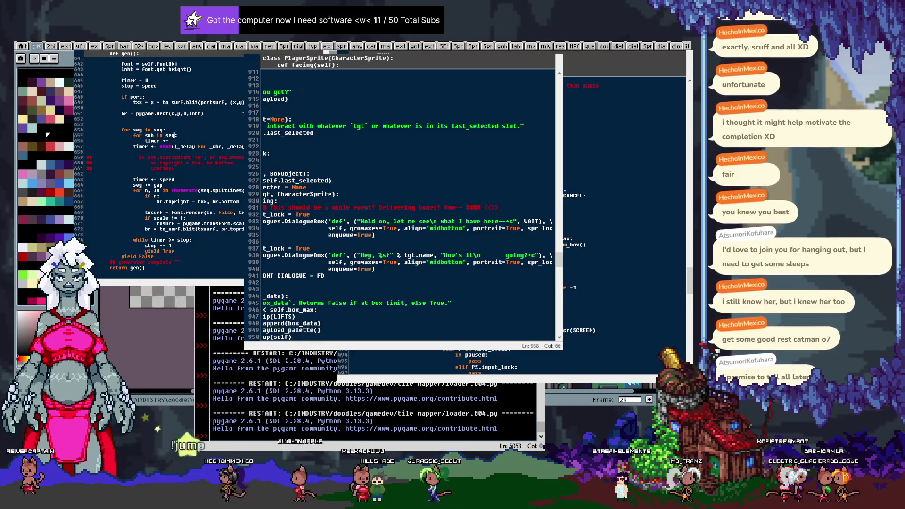
pyautogui.hotkey('ctrl', 'shift', 'Left')
pyautogui.write('d')
pyautogui.press('BackSpace')
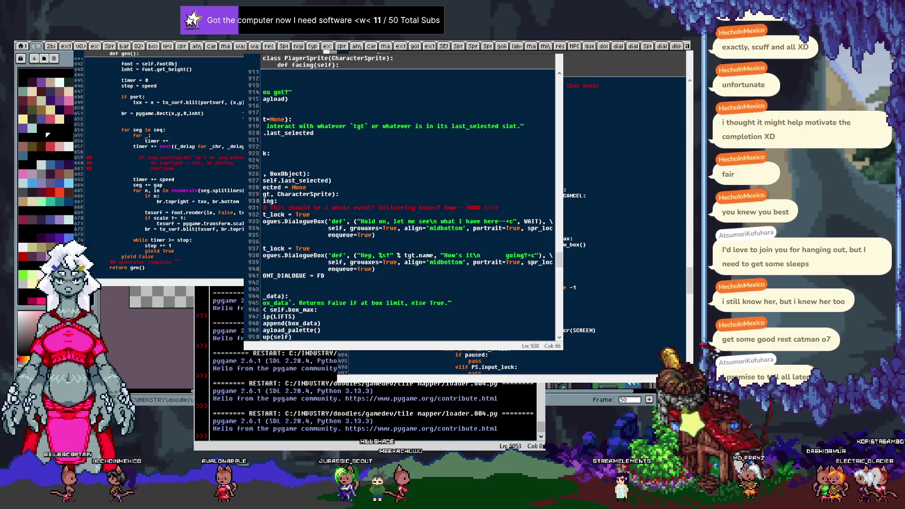
pyautogui.write('_su')
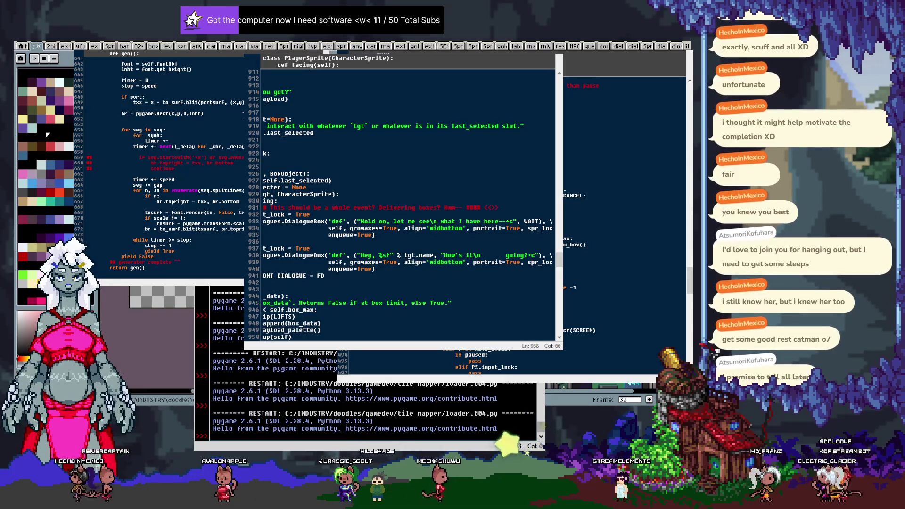
pyautogui.write('mb')
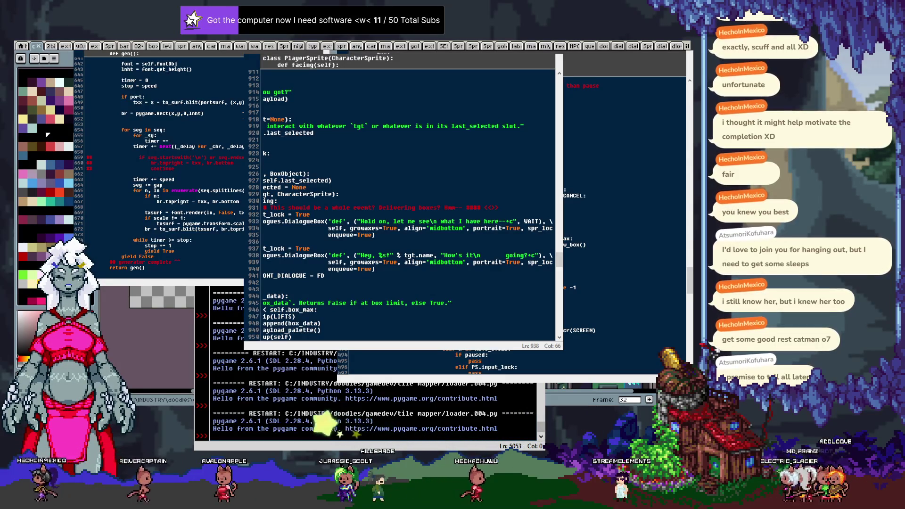
pyautogui.write(', _del')
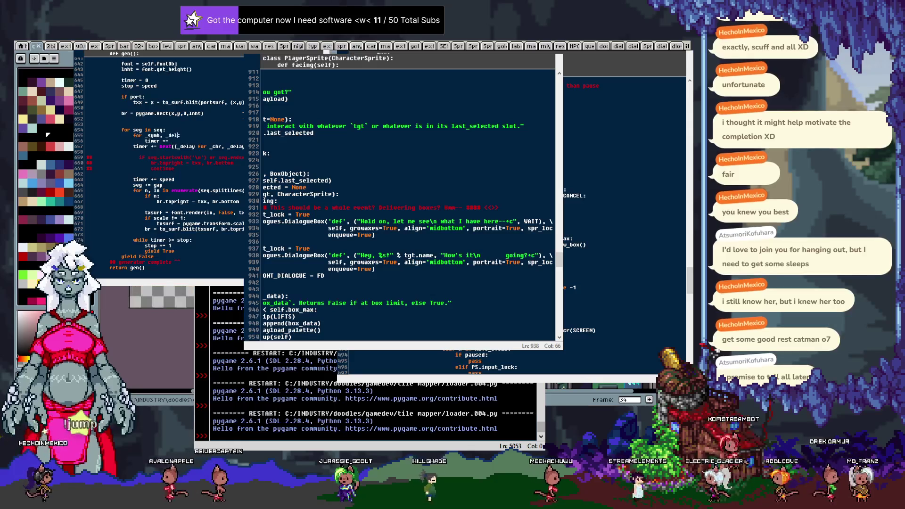
pyautogui.write('ay in ')
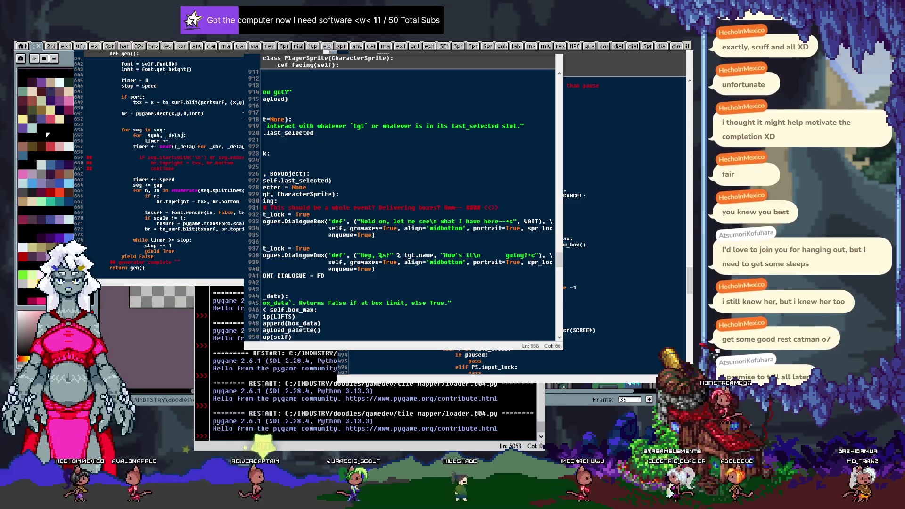
pyautogui.write('self.WAIT_DICT.it')
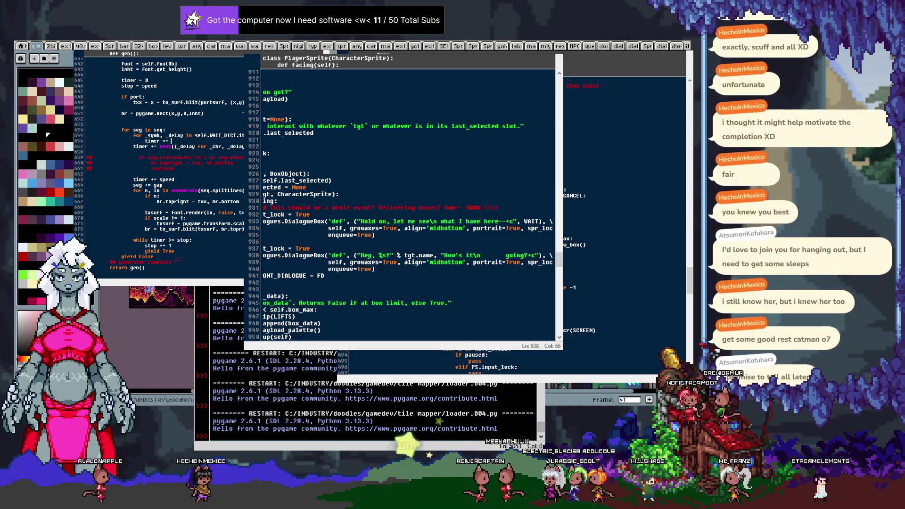
# Add seg.count(_symb) * _delay to the timer, comment out the old timer line, and rerun Dialogues.py.
pyautogui.write('(')
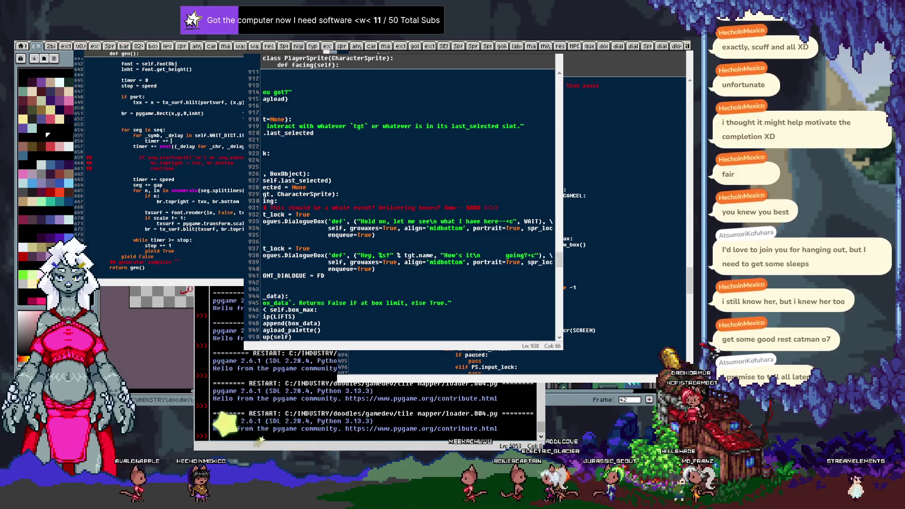
pyautogui.write('se')
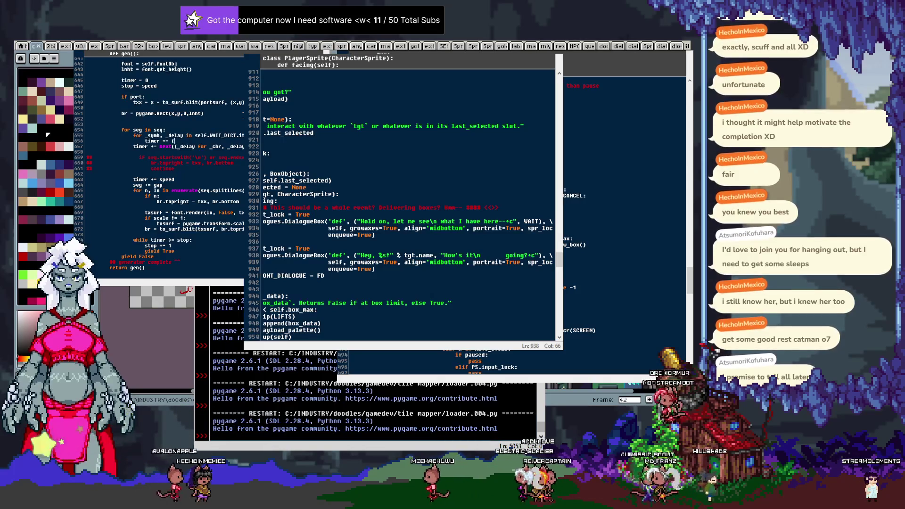
pyautogui.write('g.count(_sy')
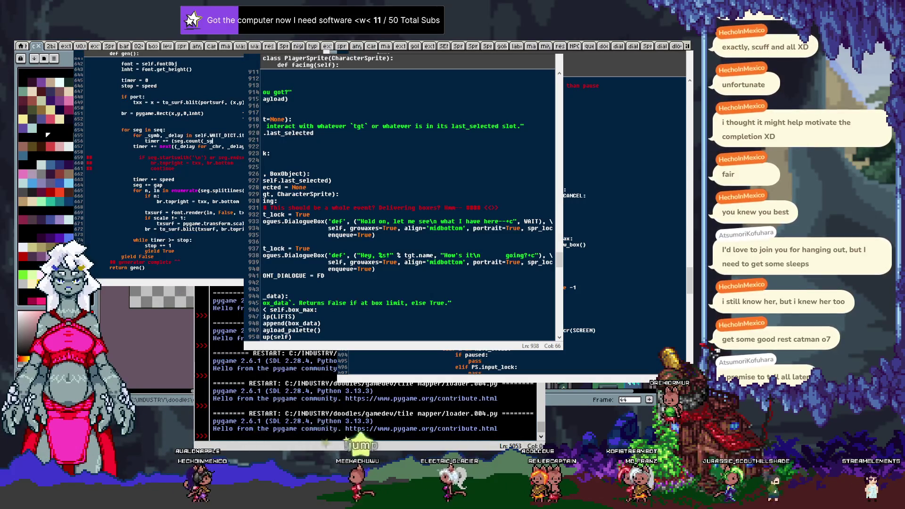
pyautogui.write('mb) * _dela')
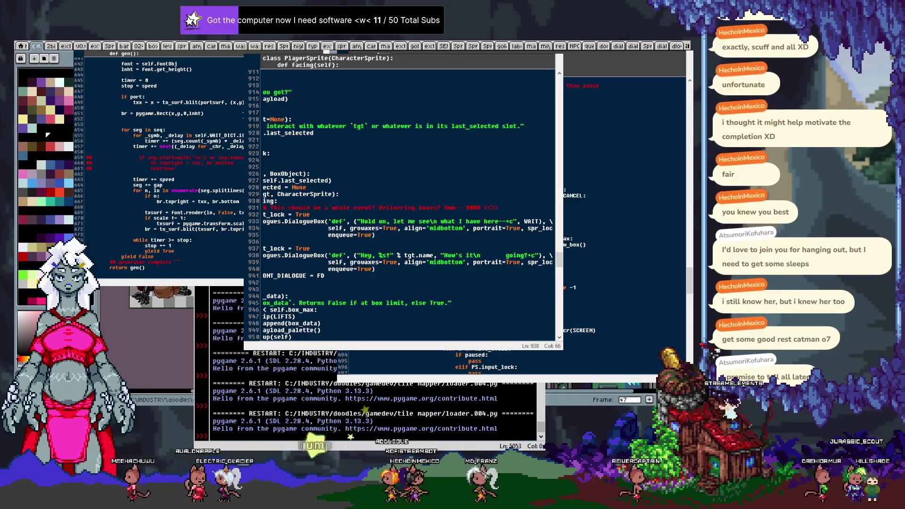
pyautogui.write('#')
pyautogui.press('F5')
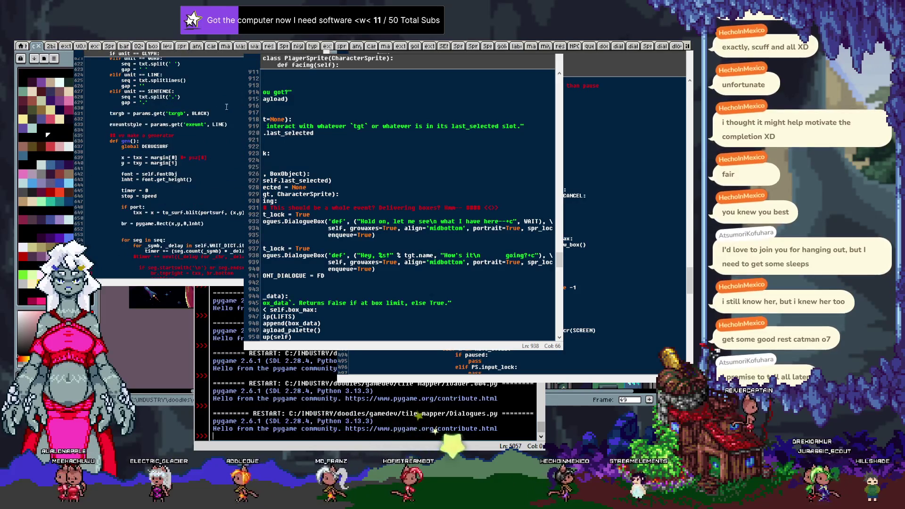
# Insert a blank line directly above the 'while timer >= stop' loop.
pyautogui.scroll(-5, 219, 160)
pyautogui.scroll(3, 219, 160)
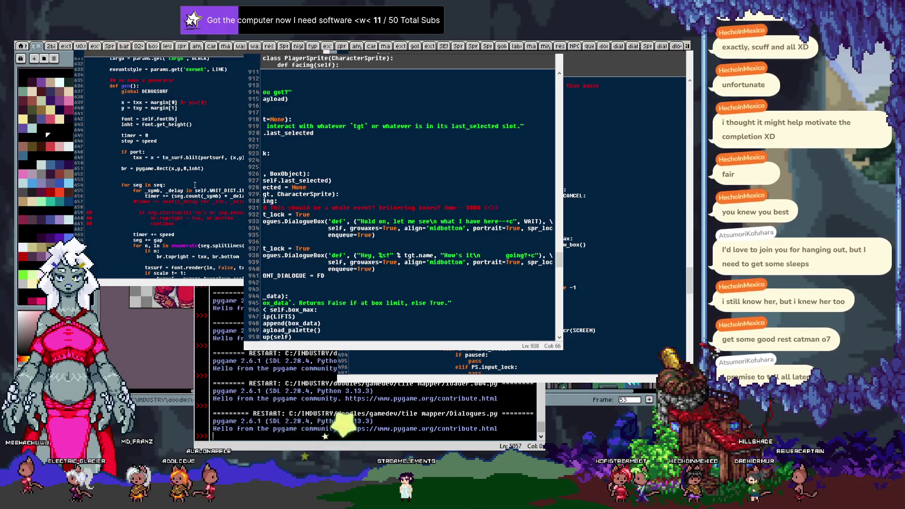
pyautogui.scroll(-2, 186, 187)
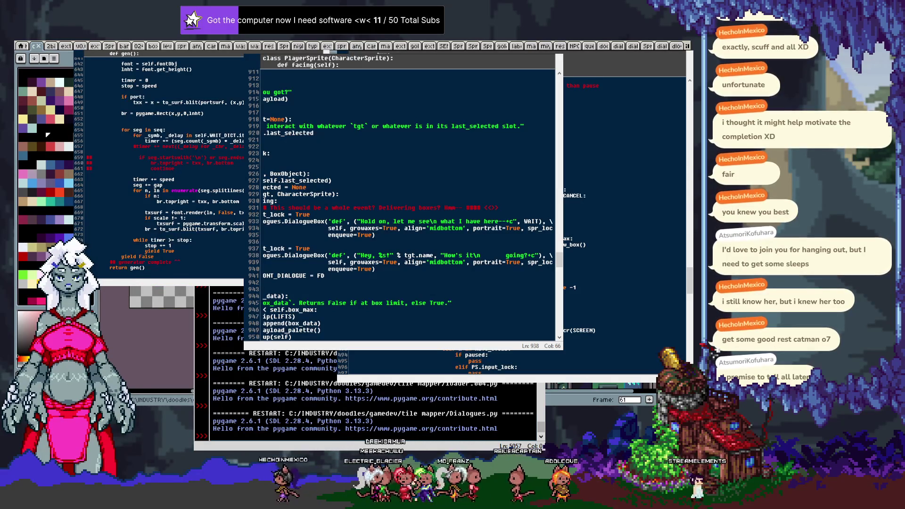
pyautogui.press('Return')
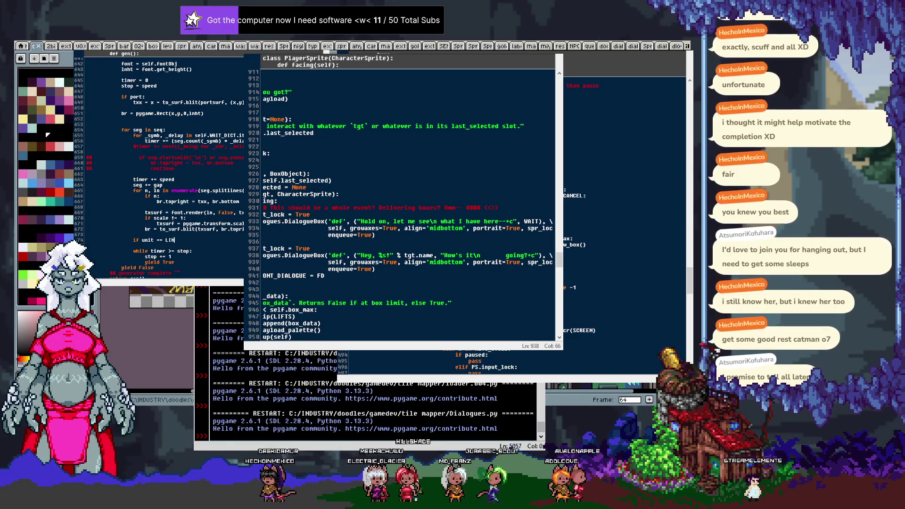
# Finish the 'if unit == LINE:' line and copy the br.topright assignment.
pyautogui.write('NE:')
pyautogui.press('Return')
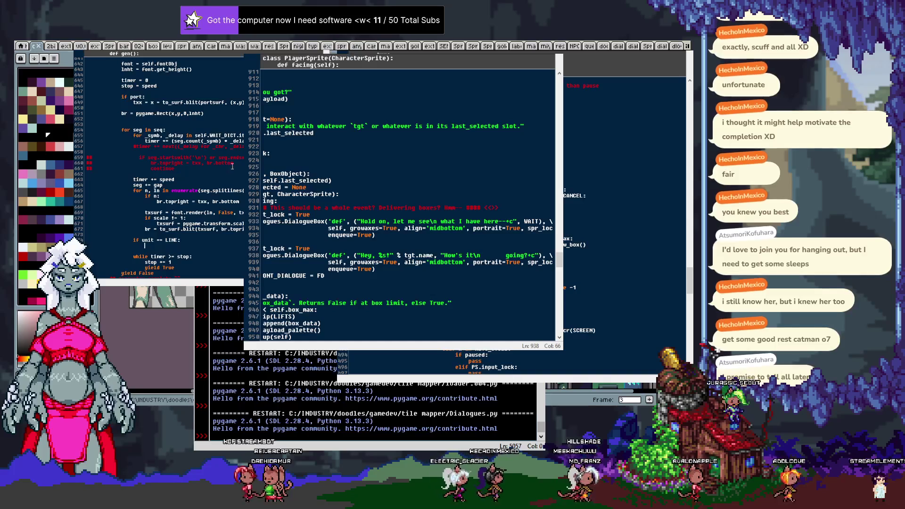
pyautogui.tripleClick(161, 163)
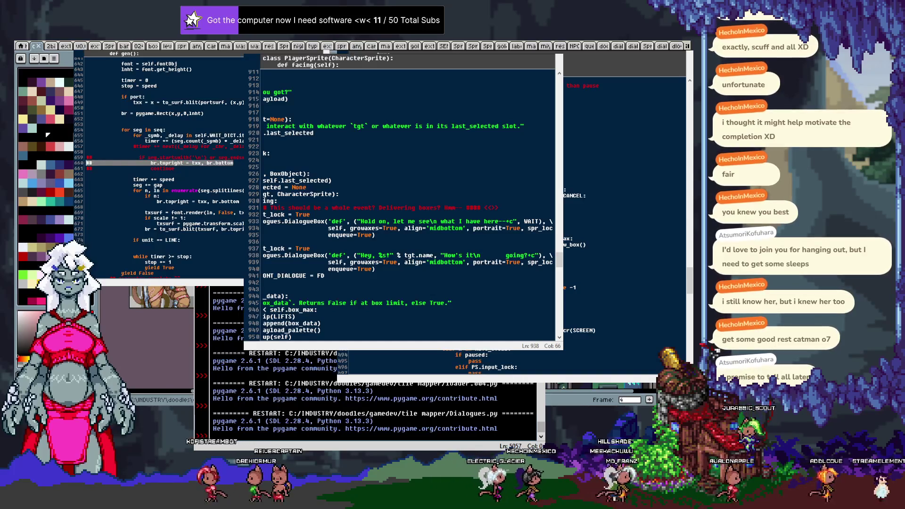
pyautogui.moveTo(89, 163)
pyautogui.mouseDown()
pyautogui.moveTo(89, 174)
pyautogui.moveTo(233, 163)
pyautogui.mouseUp()
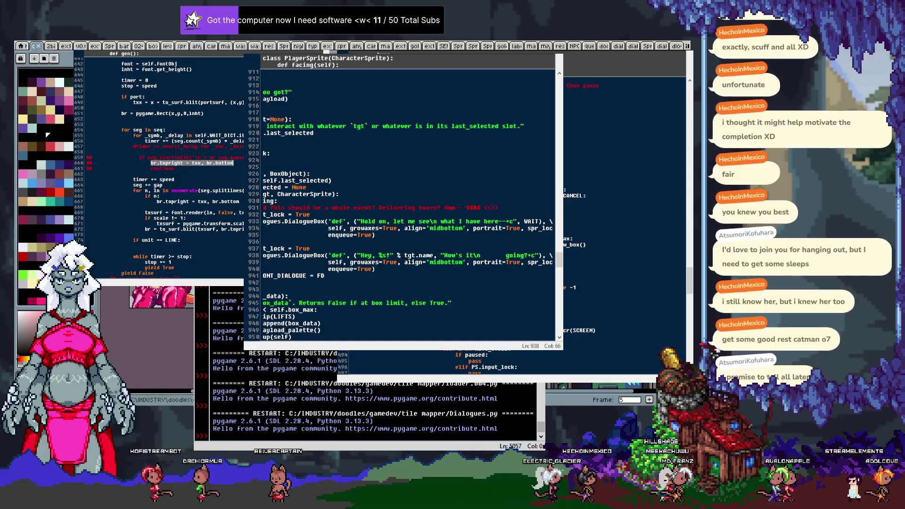
pyautogui.hotkey('ctrl', 'c')
# Paste 'br.topright = txx, br.bottom' into the LINE branch and relaunch the game to test it.
pyautogui.click(178, 244)
pyautogui.hotkey('ctrl', 'v')
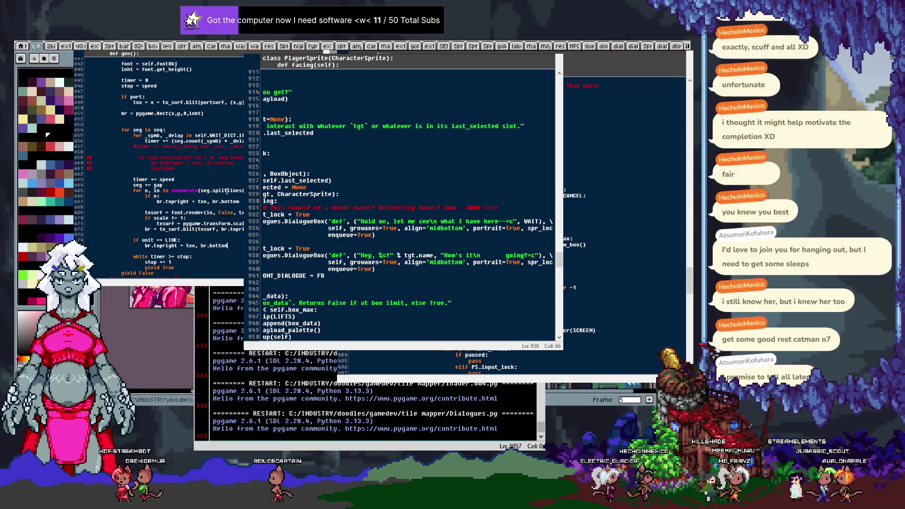
pyautogui.press('F5')
pyautogui.press('F5')
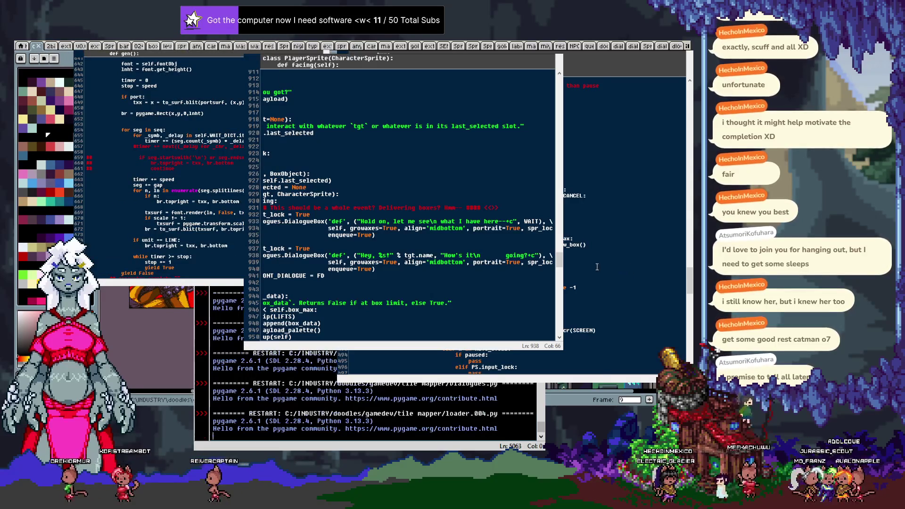
pyautogui.press('Right')
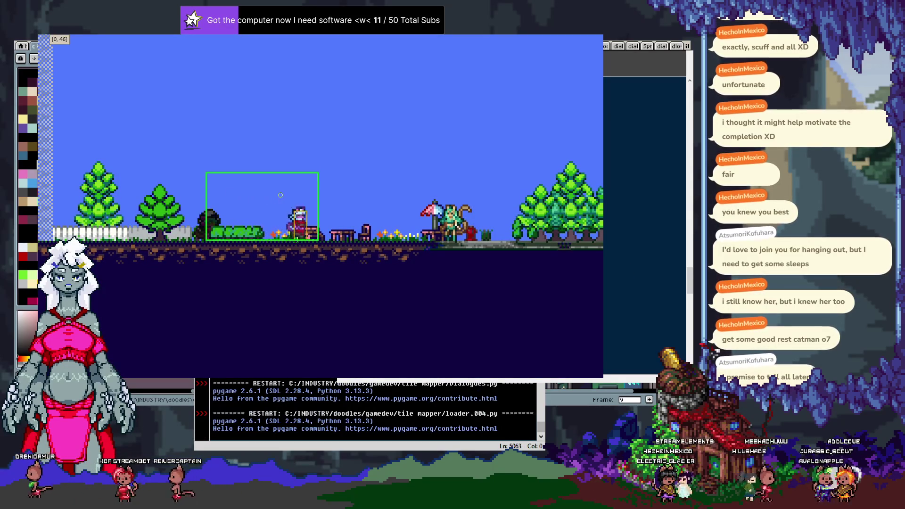
# Walk right to the NPC, talk and advance its greeting one line, then quit the game.
pyautogui.press('Right')
pyautogui.press('space')
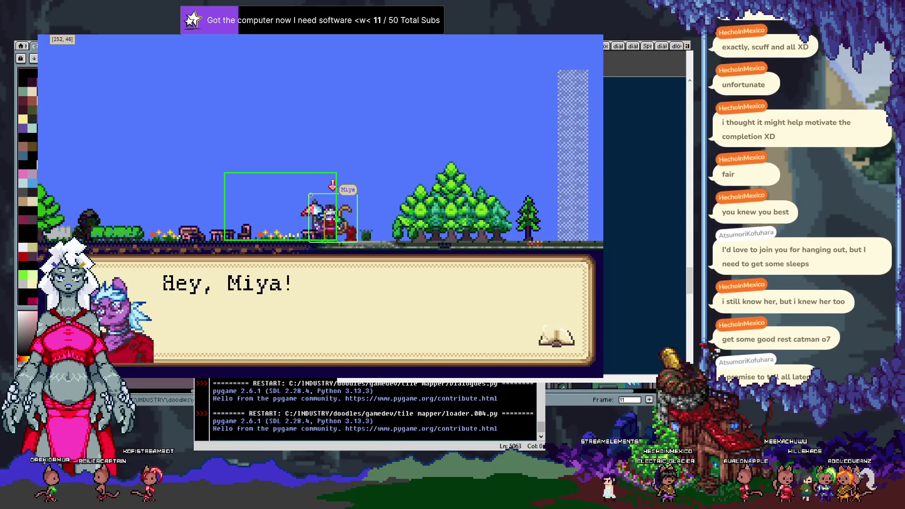
pyautogui.press('space')
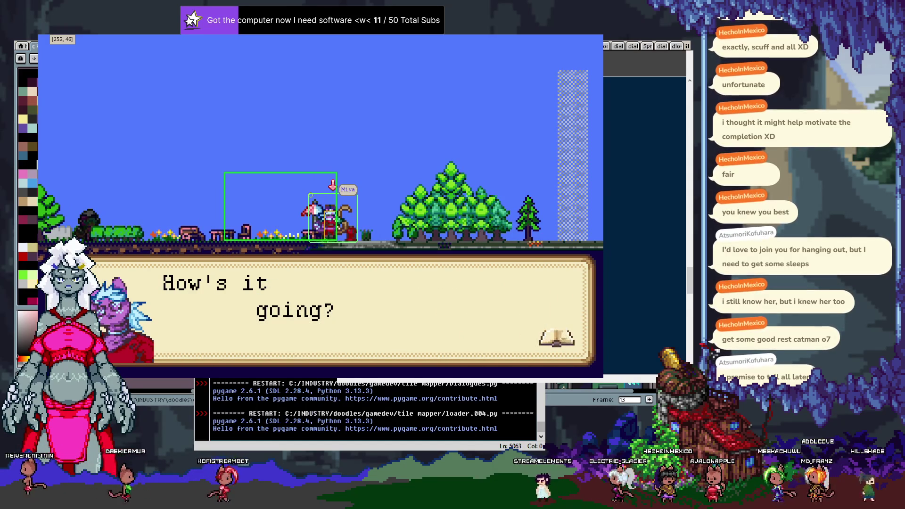
pyautogui.press('Escape')
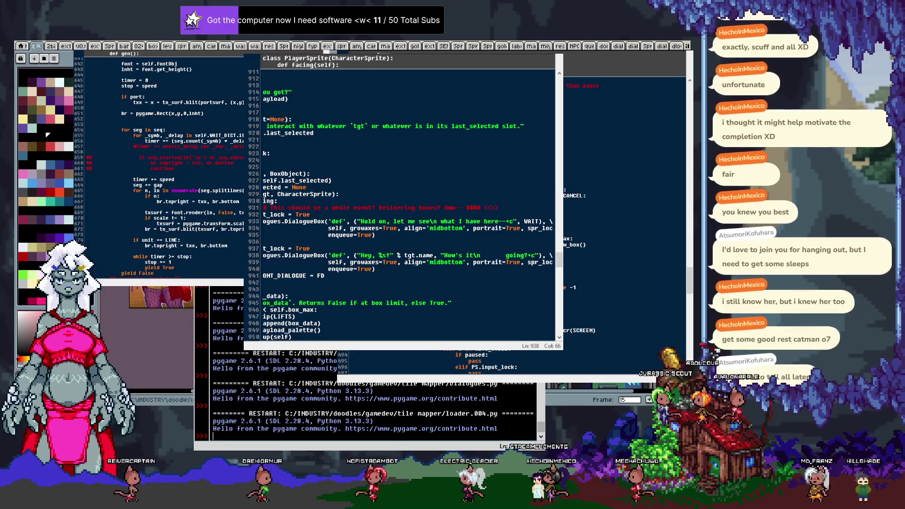
pyautogui.scroll(5, 623, 212)
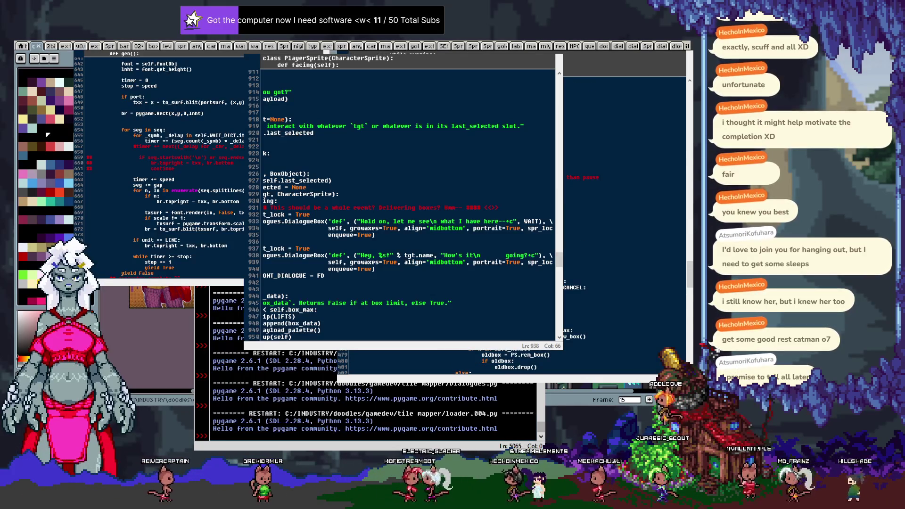
pyautogui.scroll(5, 622, 212)
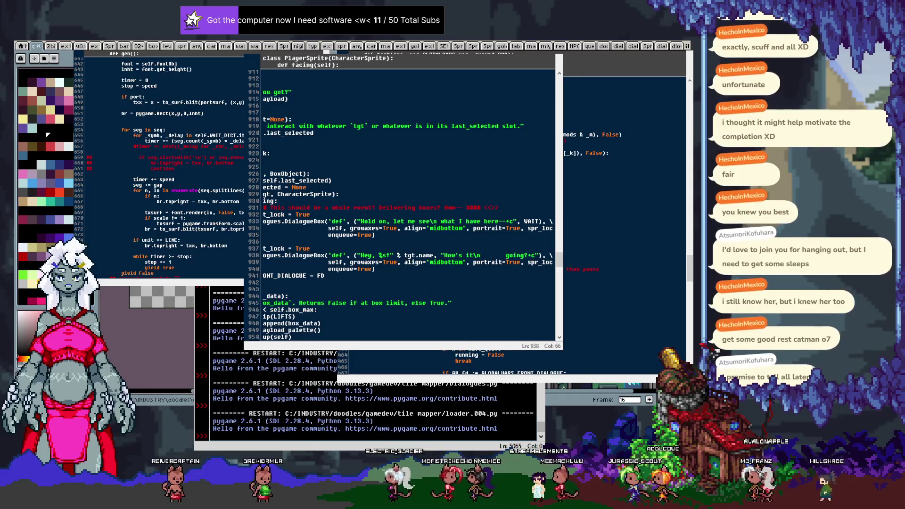
pyautogui.scroll(3, 623, 212)
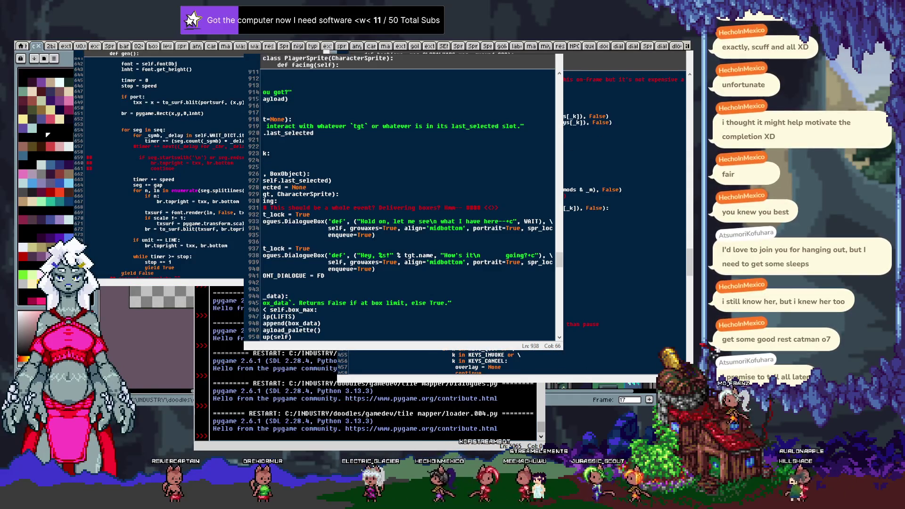
pyautogui.scroll(4, 622, 213)
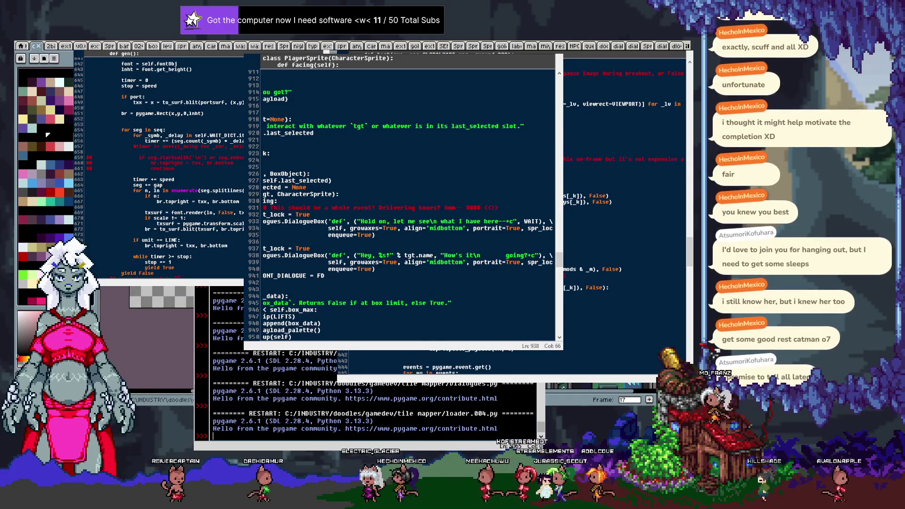
pyautogui.scroll(-15, 622, 212)
pyautogui.scroll(-1, 623, 212)
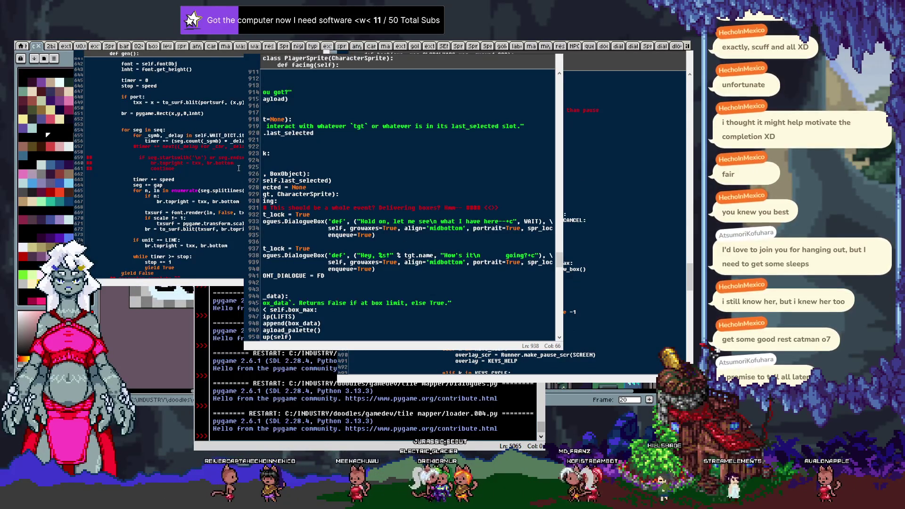
pyautogui.scroll(2, 239, 167)
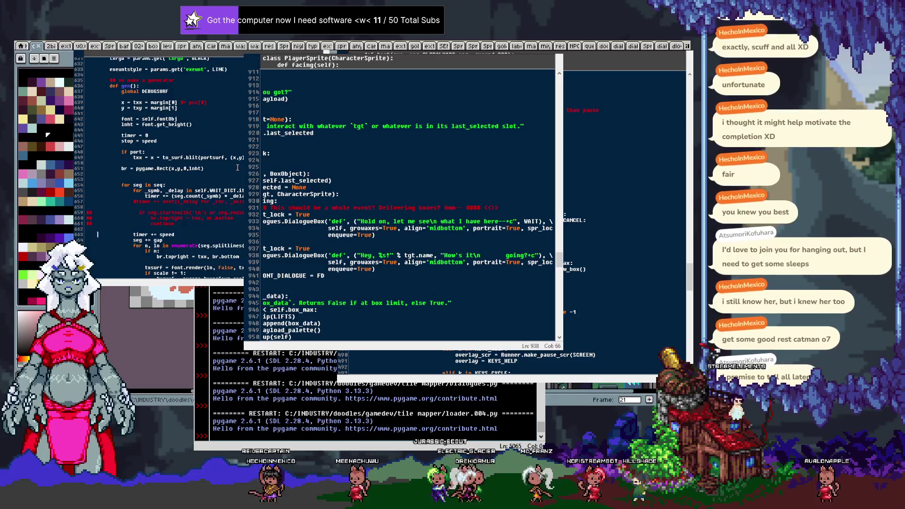
pyautogui.scroll(2, 238, 168)
pyautogui.scroll(9, 214, 164)
pyautogui.scroll(4, 213, 163)
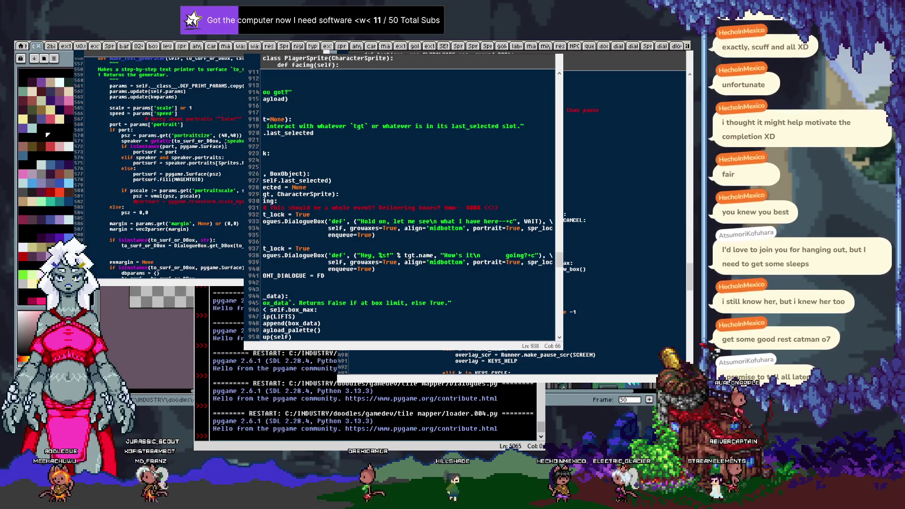
pyautogui.scroll(-1, 225, 147)
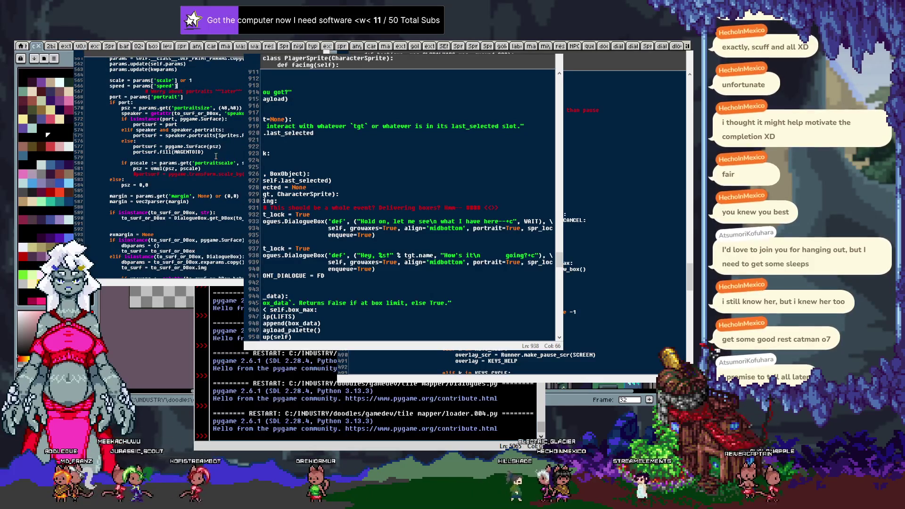
pyautogui.scroll(-10, 220, 152)
pyautogui.scroll(-8, 219, 152)
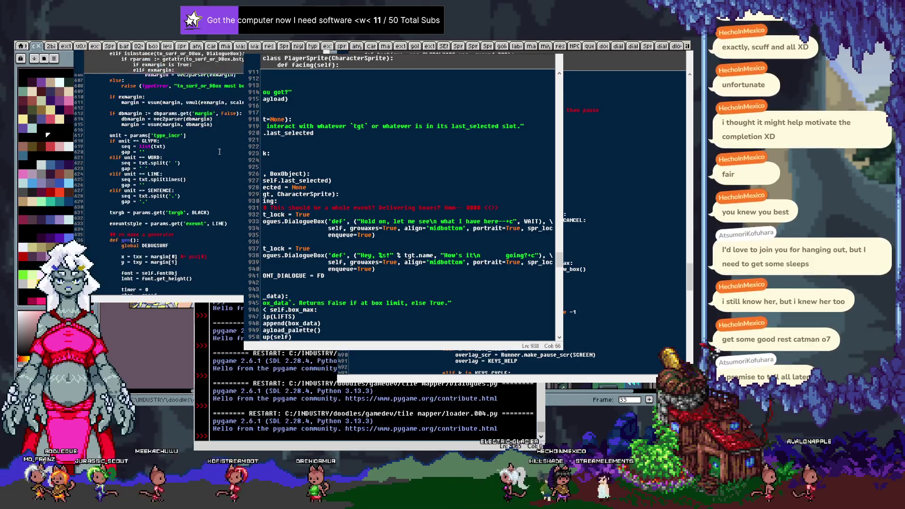
pyautogui.scroll(-5, 219, 152)
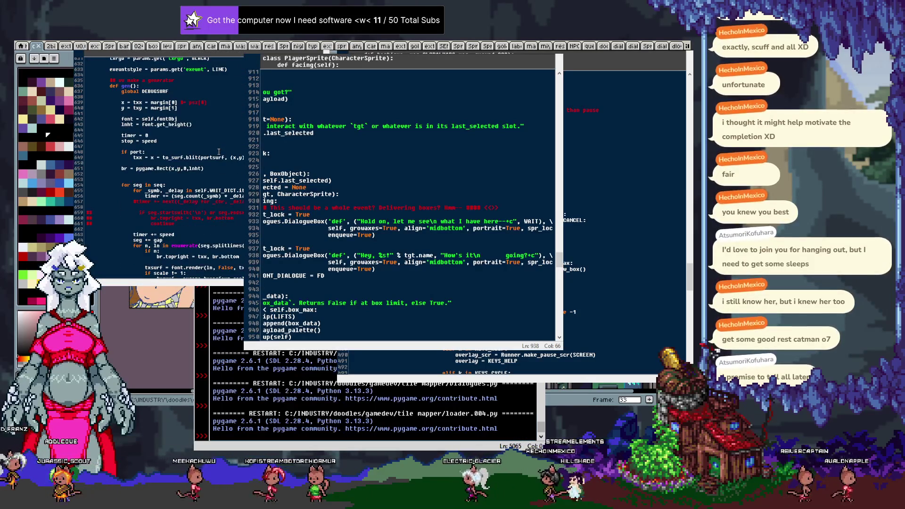
pyautogui.scroll(-8, 218, 151)
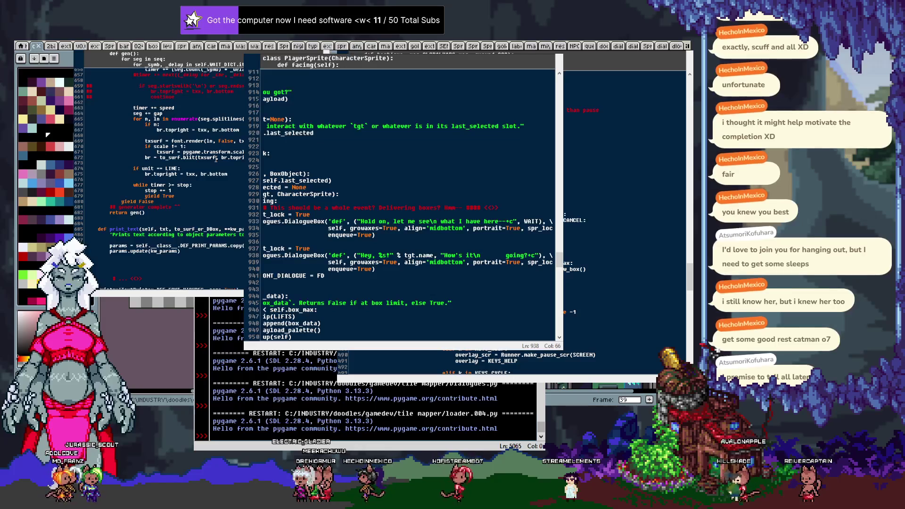
# Insert a blank line above 'timer += speed' in gen().
pyautogui.scroll(3, 215, 158)
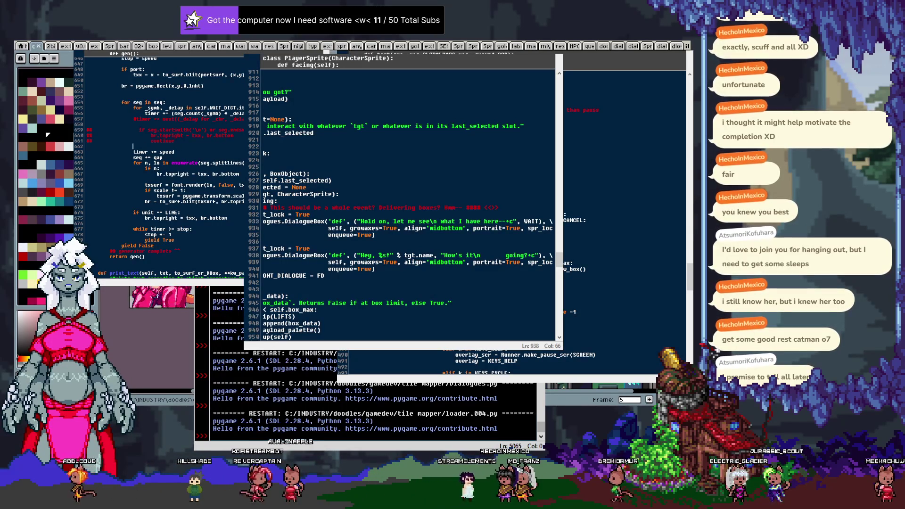
pyautogui.press('Return')
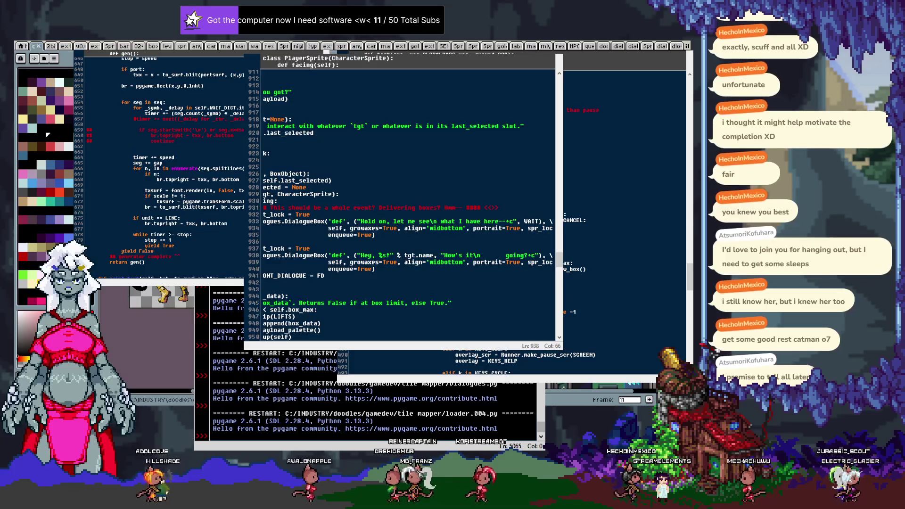
# Add the negative-speed check with a '# delay per character' comment.
pyautogui.press('Return')
pyautogui.write('if')
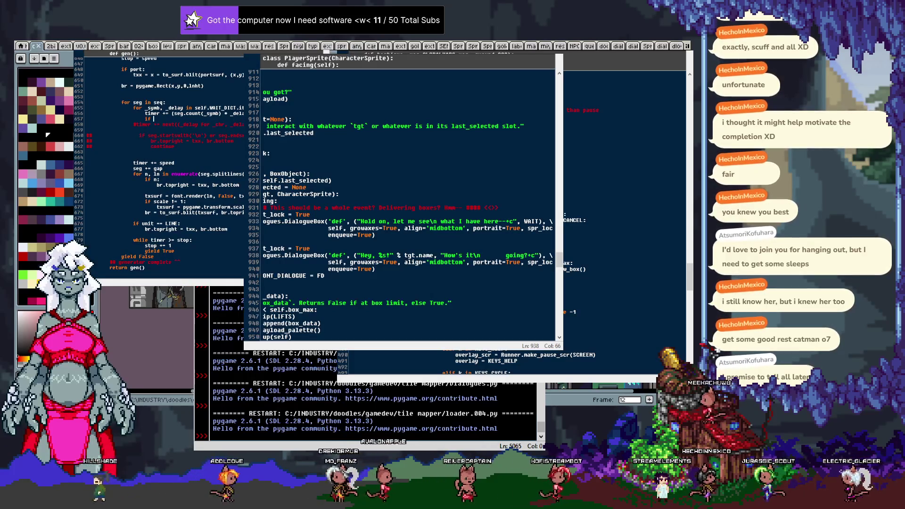
pyautogui.hotkey('ctrl', 'z')
pyautogui.write('if')
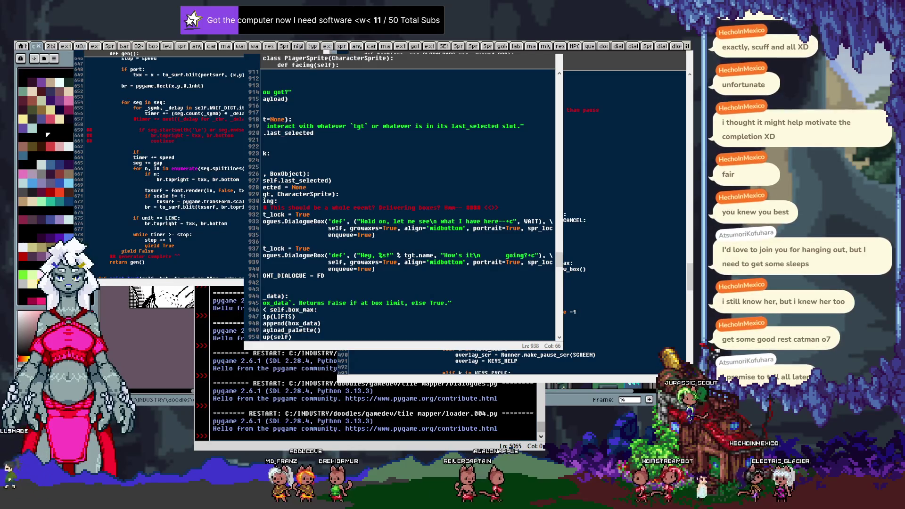
pyautogui.write(' speed >')
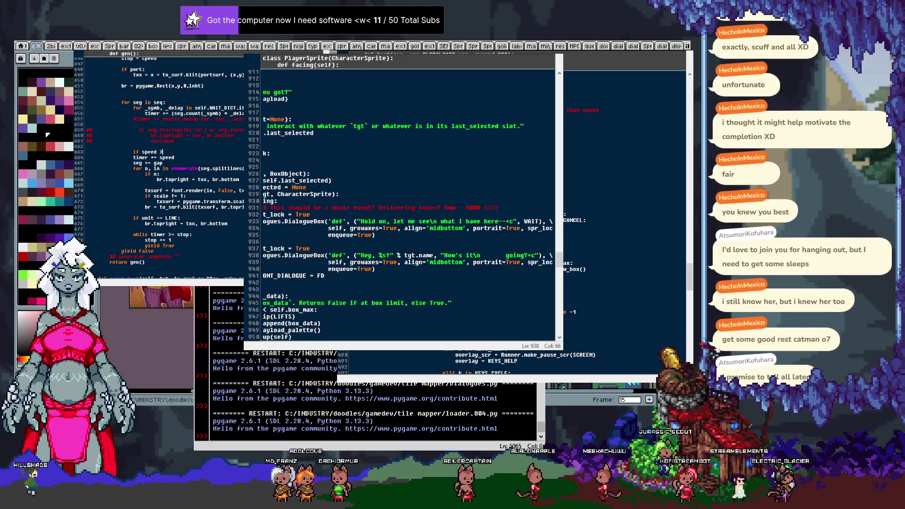
pyautogui.press('BackSpace')
pyautogui.write('<')
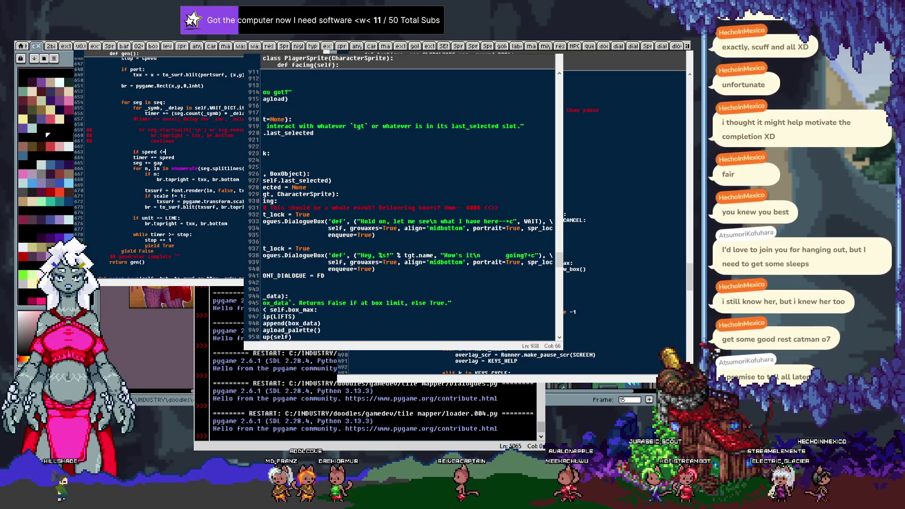
pyautogui.write('= 0: # ')
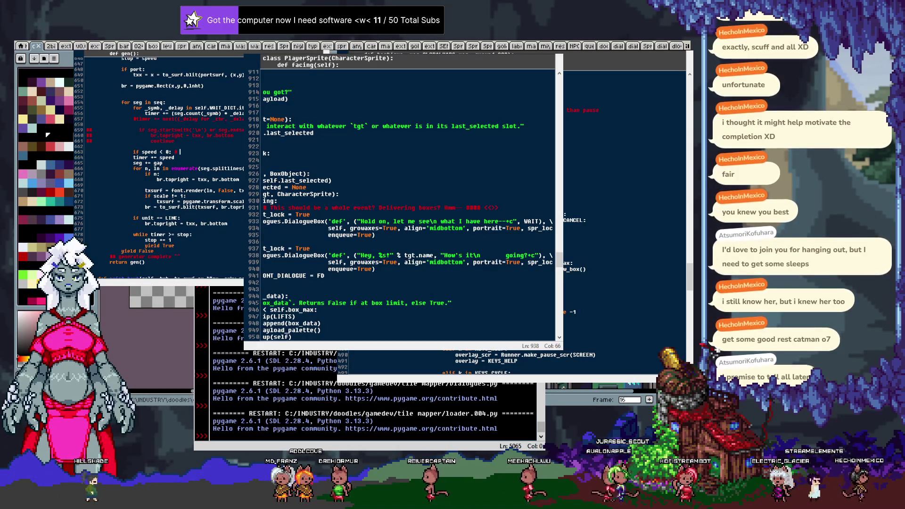
pyautogui.write('delay per character i')
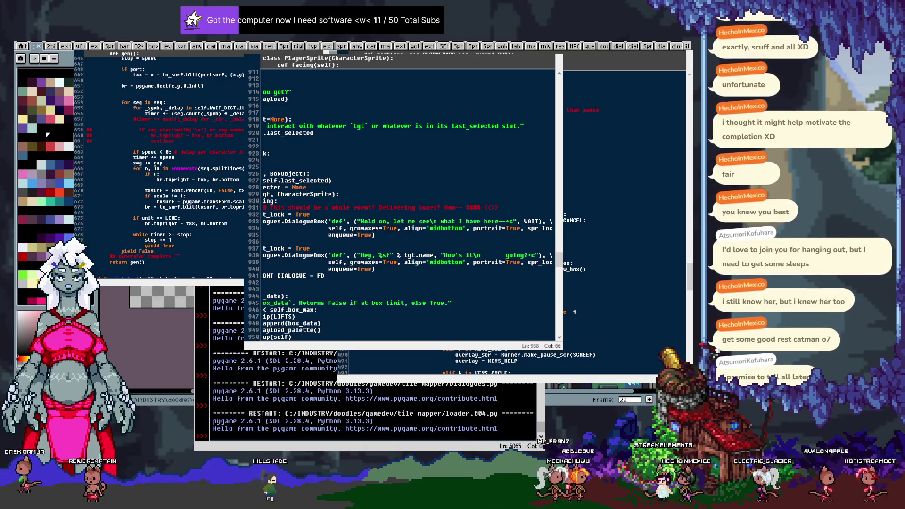
# Above that check, add 'if unit == GLYPH:' with a 'timer +=' line beneath it.
pyautogui.press('Return')
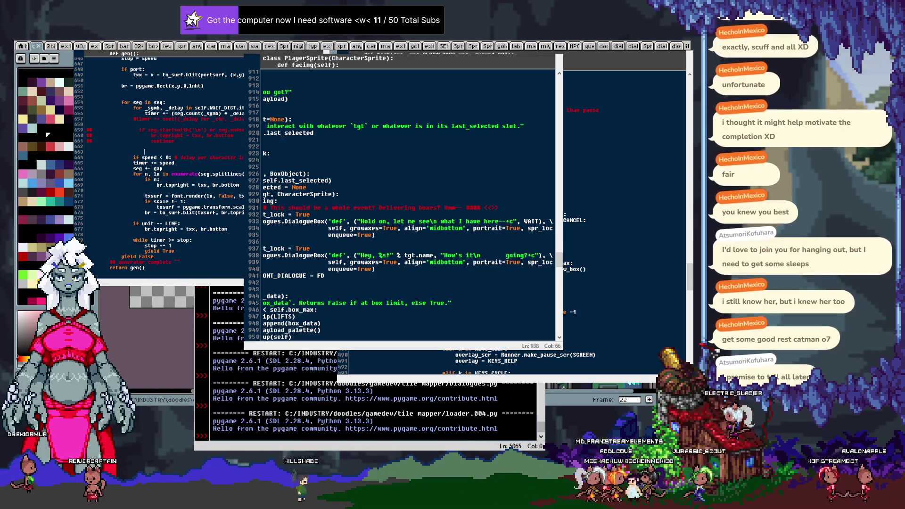
pyautogui.write('if unit == GLYPH:')
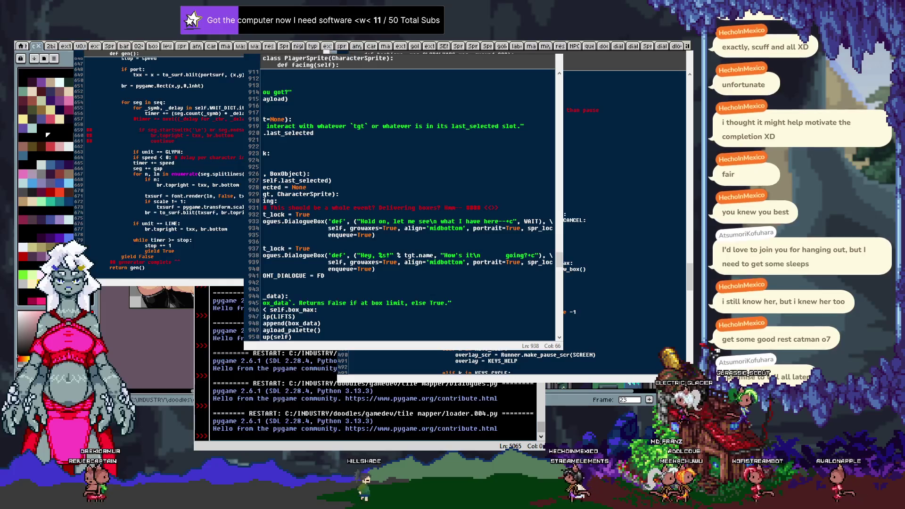
pyautogui.press('Return')
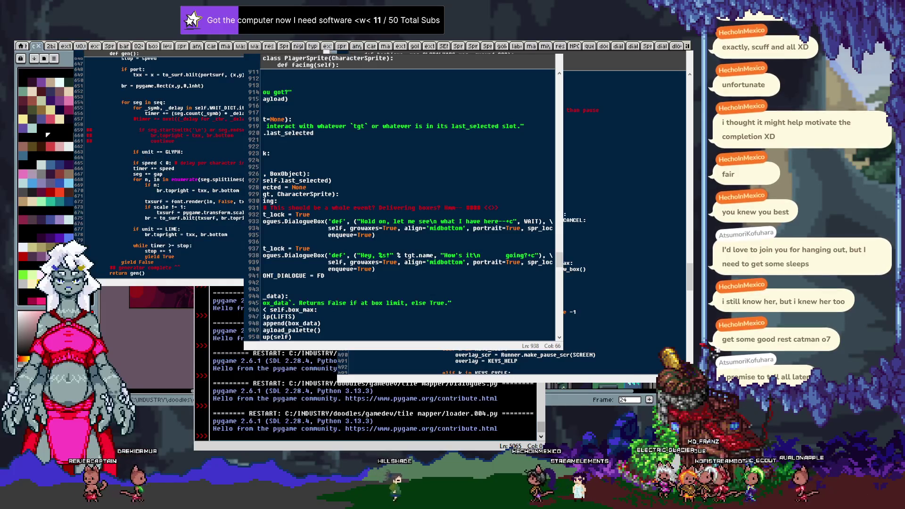
pyautogui.write('timer')
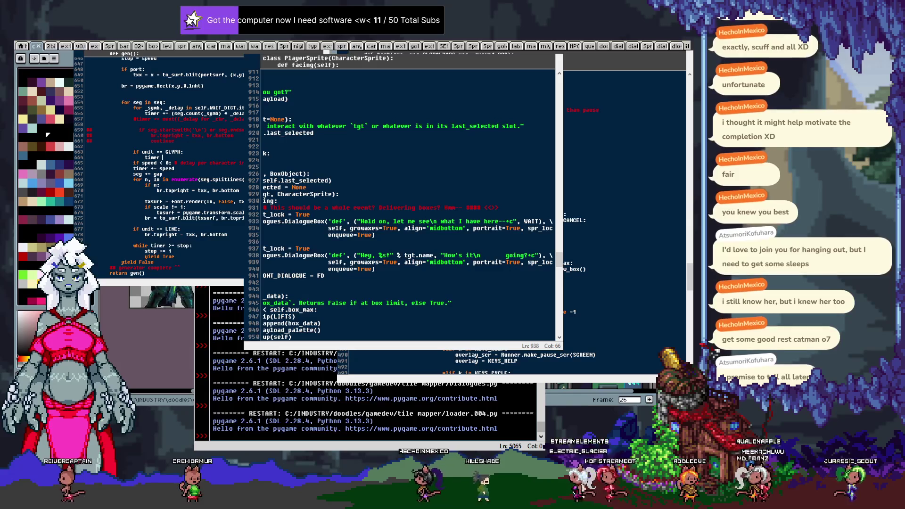
pyautogui.write('+= speed')
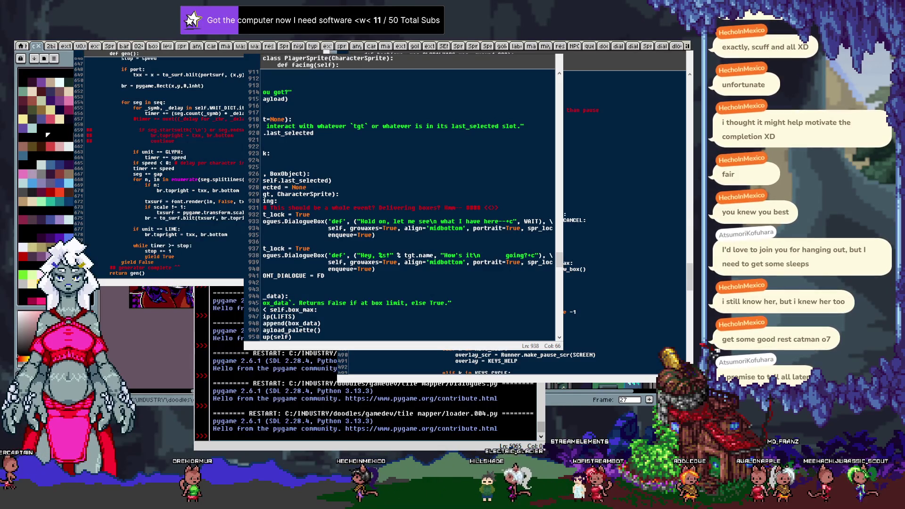
pyautogui.scroll(10, 167, 138)
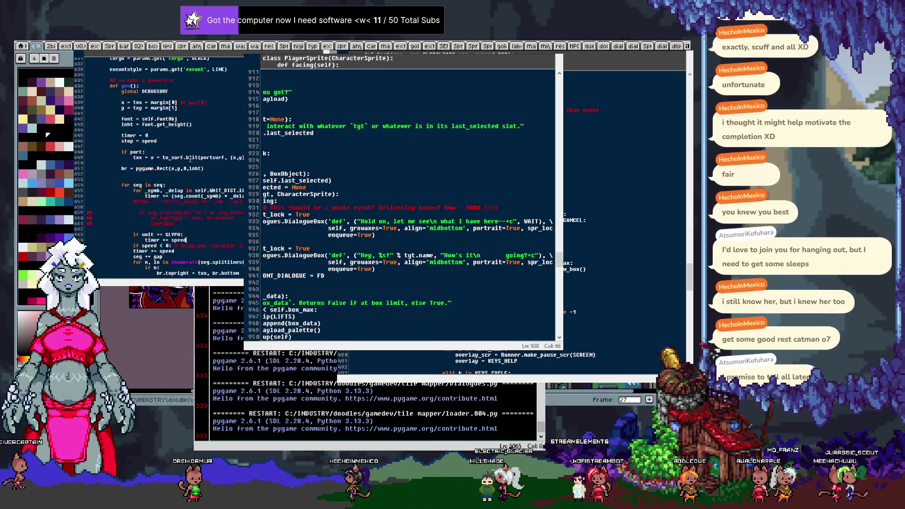
# Under gap = '' in the GLYPH setup, add 'speed = abs(speed) # per character is always…'.
pyautogui.scroll(2, 171, 121)
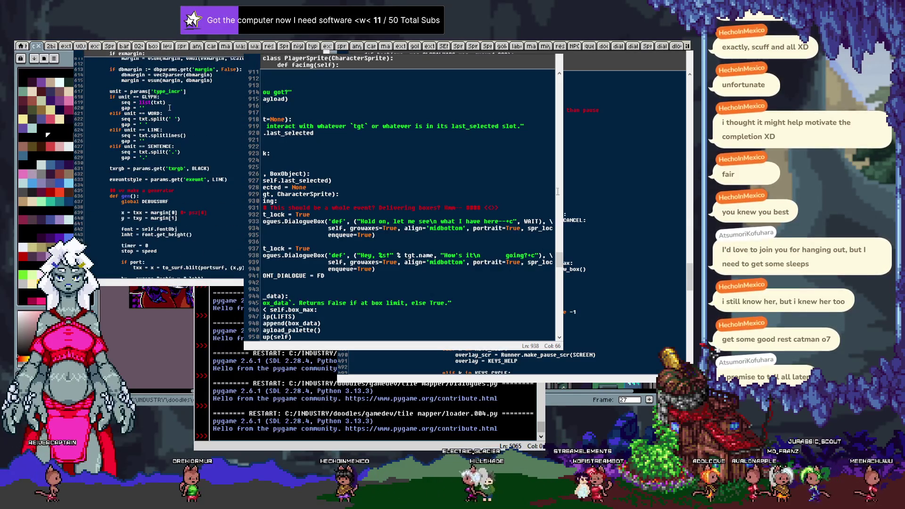
pyautogui.press('Return')
pyautogui.write('s')
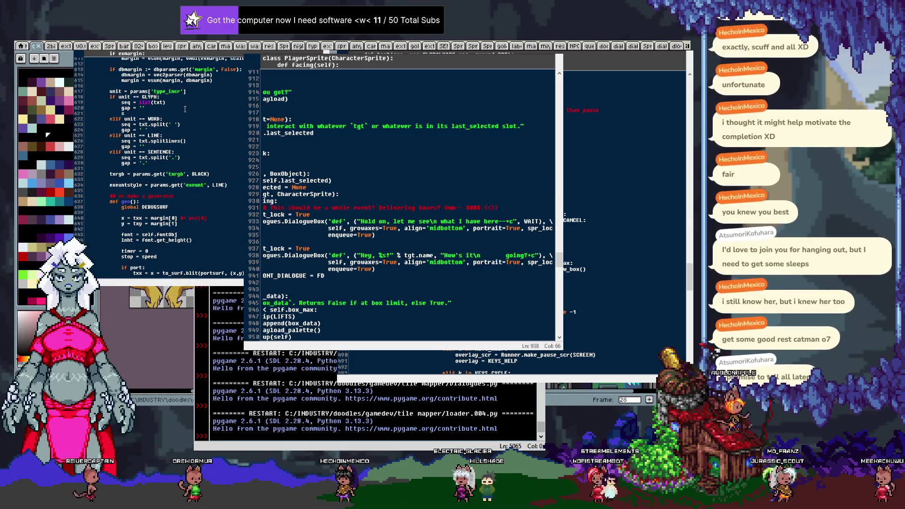
pyautogui.write('peed = ab')
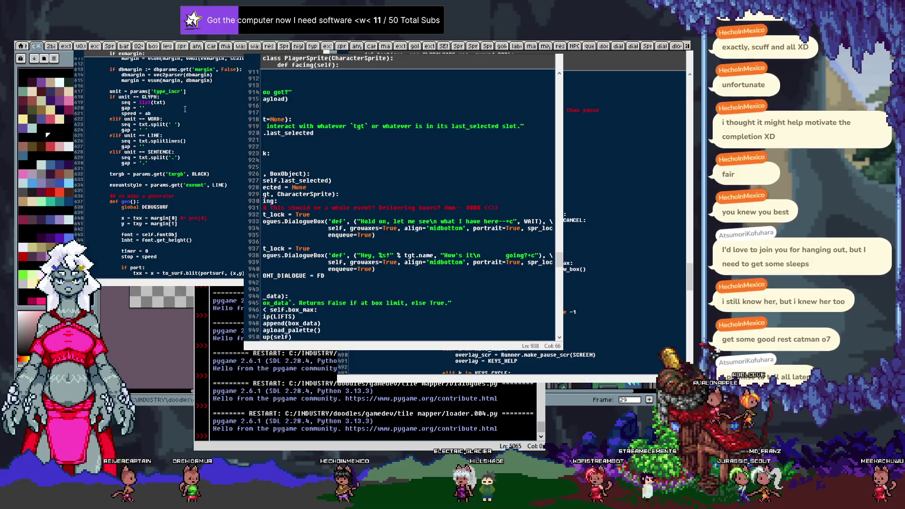
pyautogui.write('s(speed) # pe')
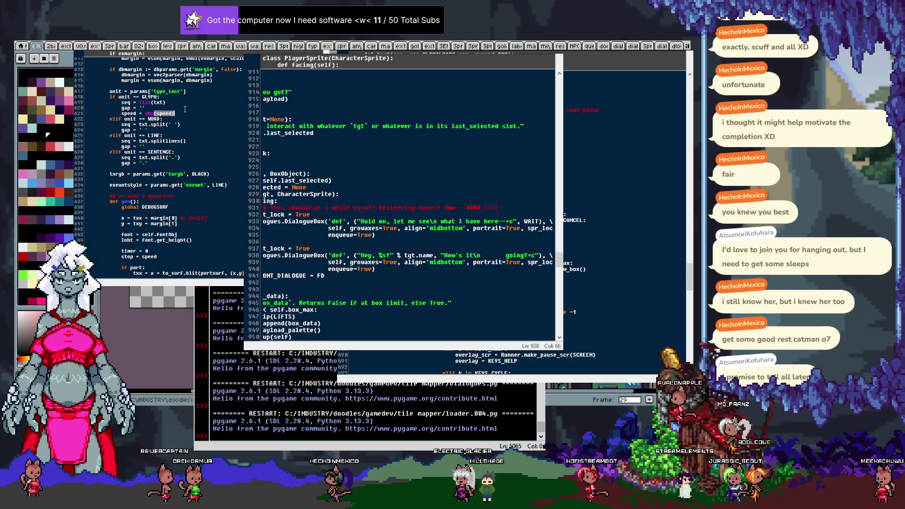
pyautogui.write('r ch')
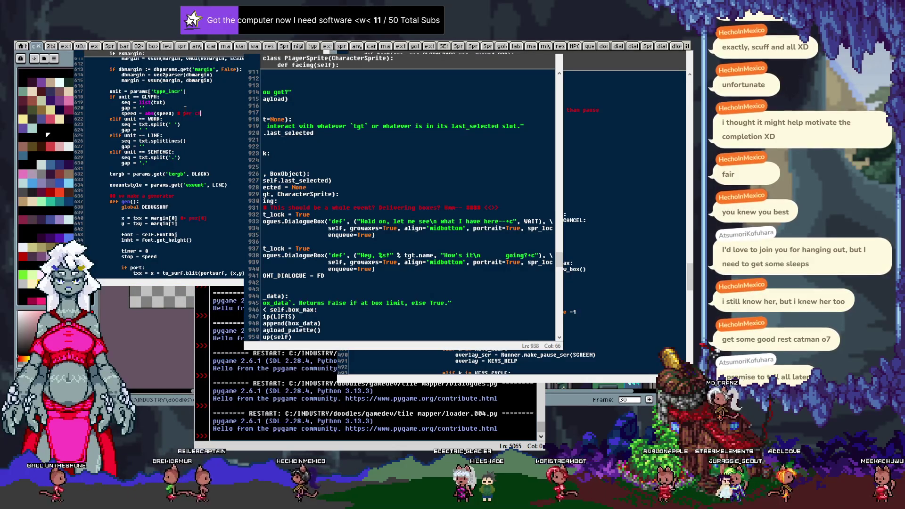
pyautogui.write('aracter is alw')
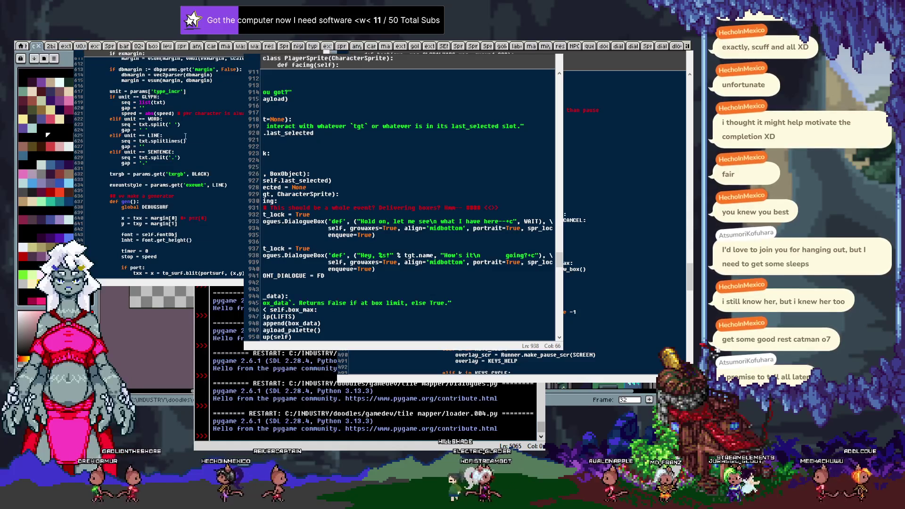
pyautogui.scroll(-5, 181, 141)
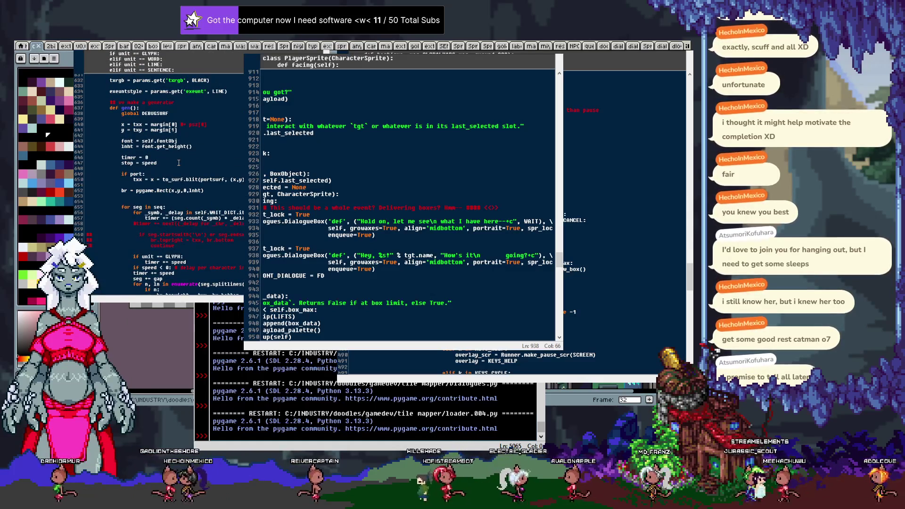
pyautogui.scroll(-3, 179, 163)
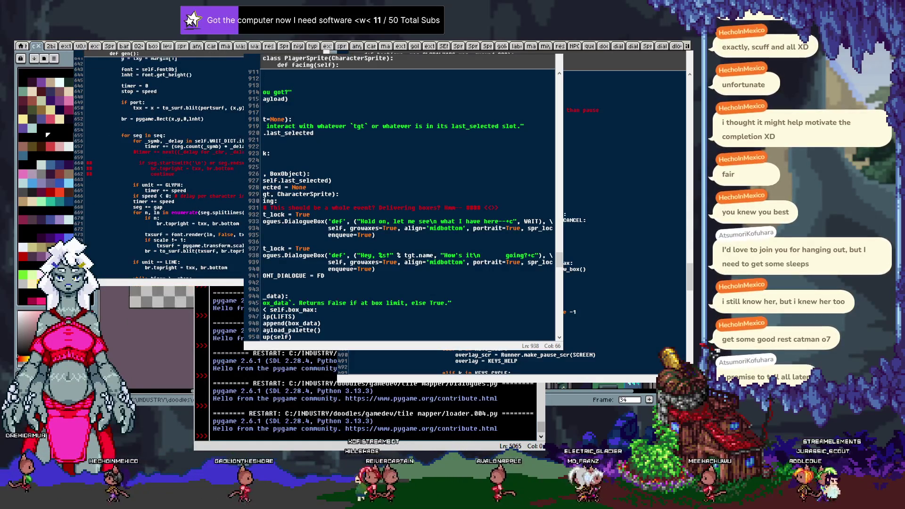
# Make it 'elif speed < 0' with timer -= speed * len(seg), and append 'or speed > 0' to the GLYPH check.
pyautogui.write('el')
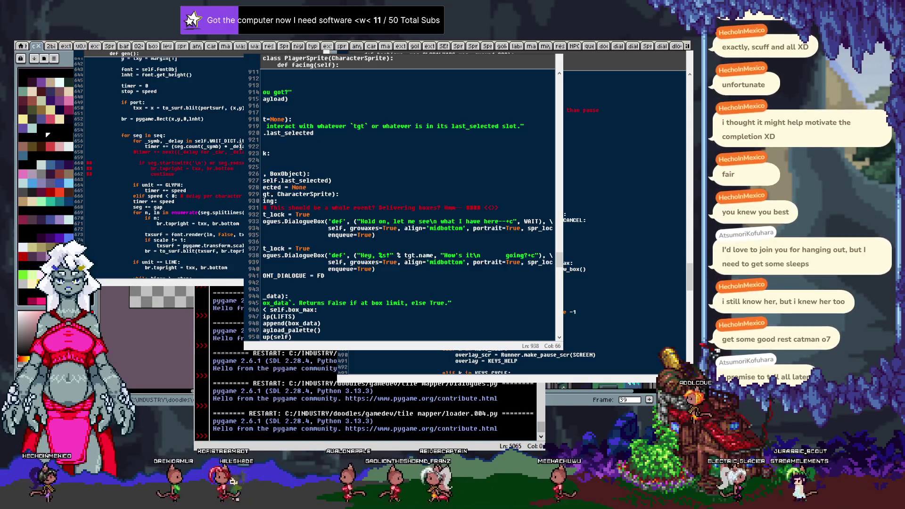
pyautogui.press('Return')
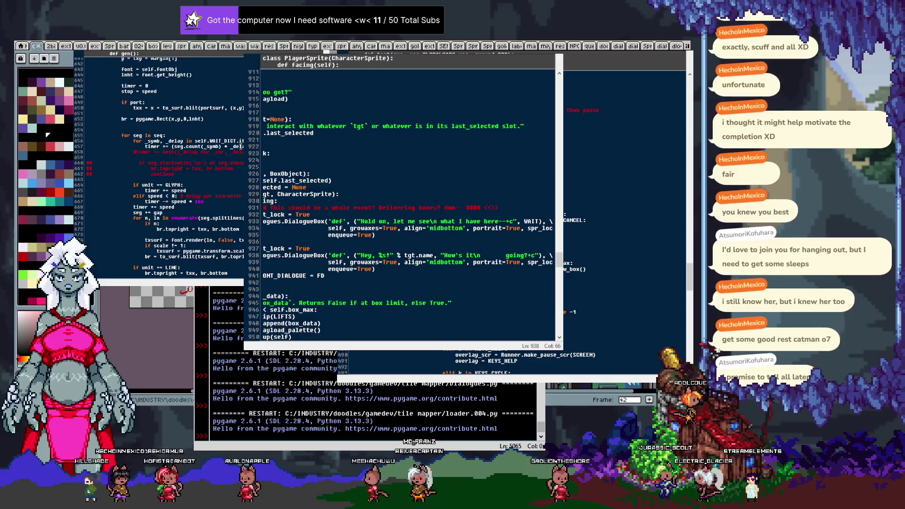
pyautogui.write('len(seg')
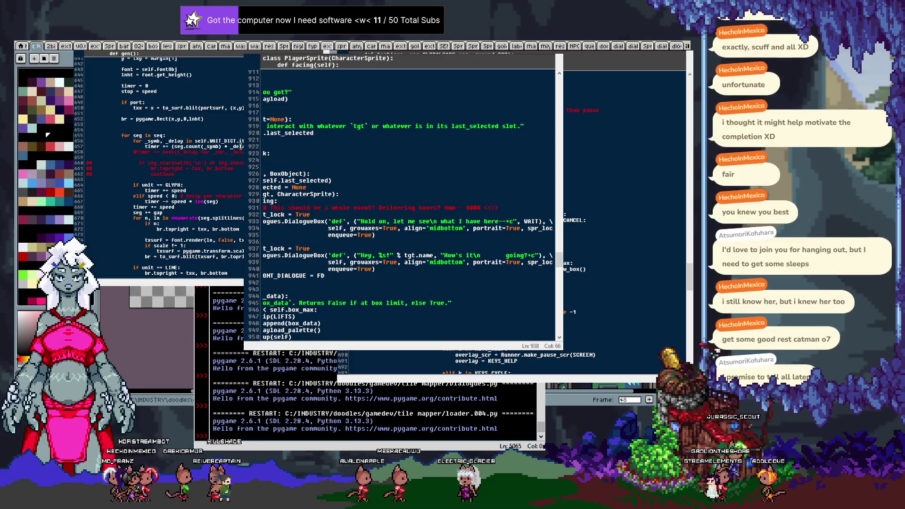
pyautogui.write('or speed > 0')
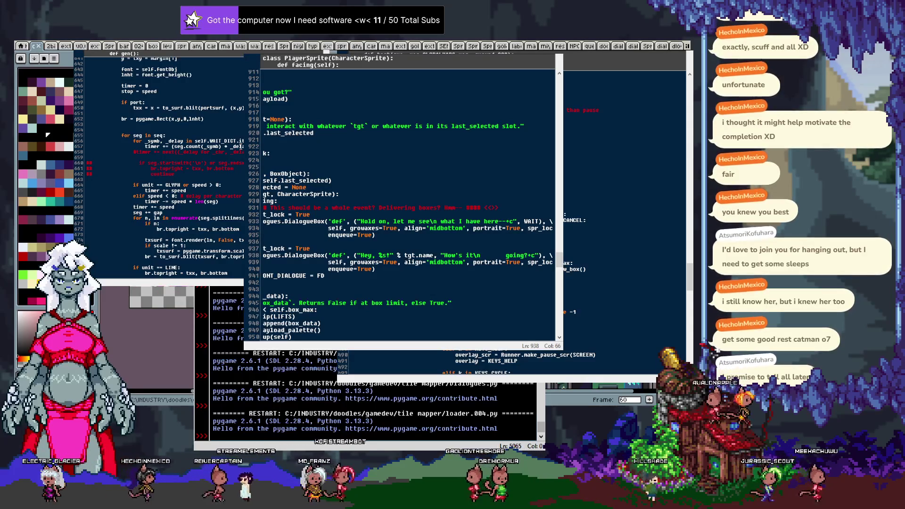
pyautogui.press('Return')
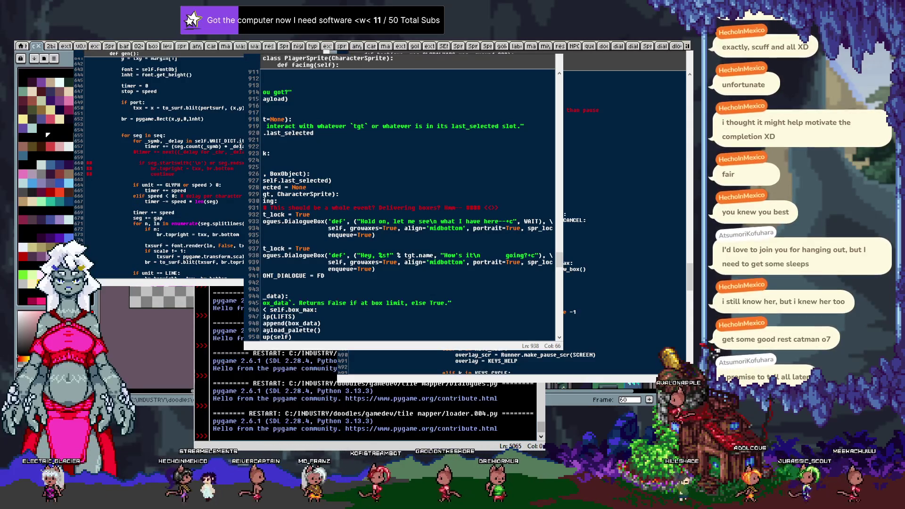
pyautogui.press('BackSpace')
pyautogui.press('BackSpace')
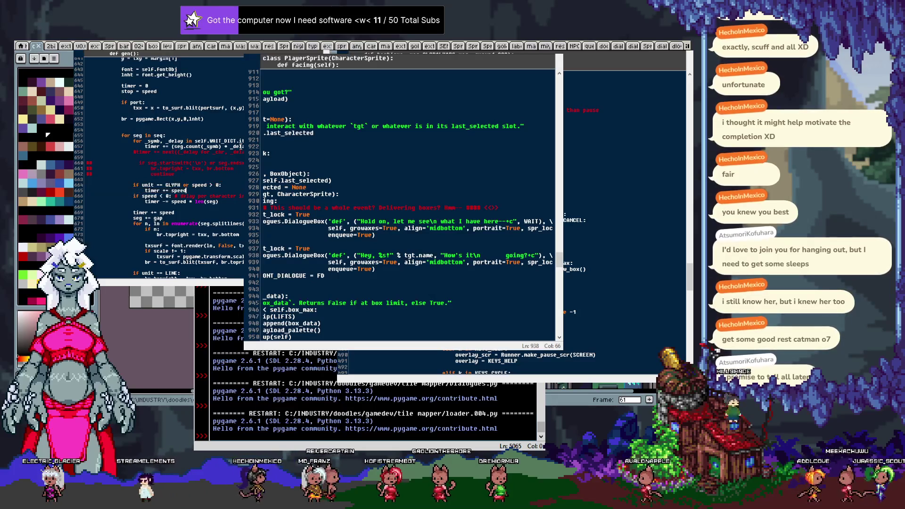
pyautogui.hotkey('shift', 'Up')
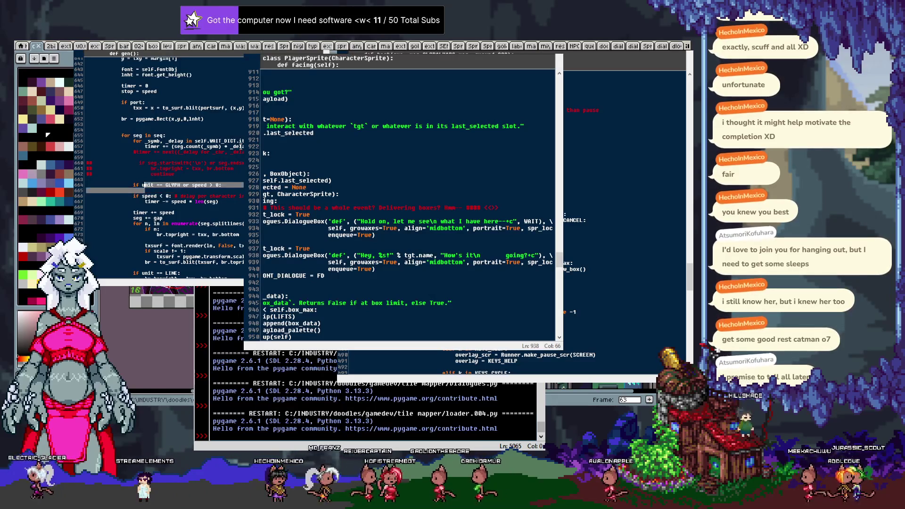
pyautogui.press('BackSpace')
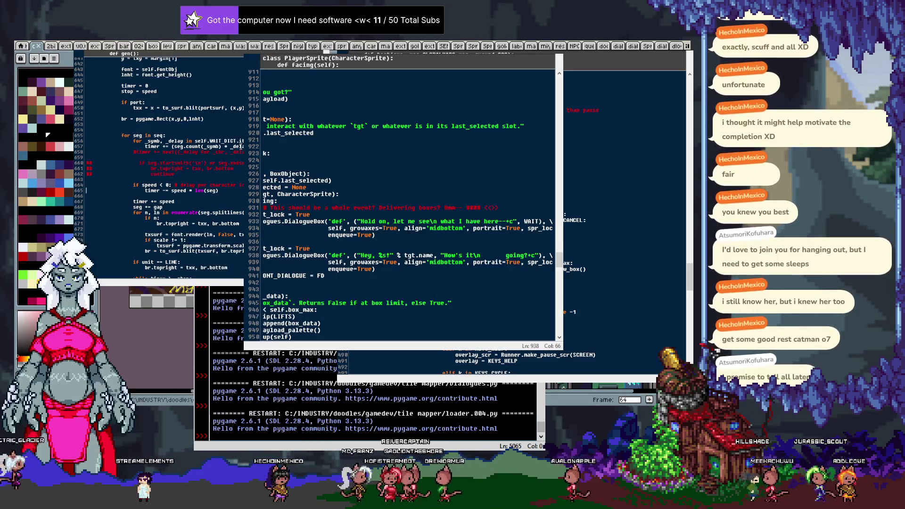
pyautogui.press('Return')
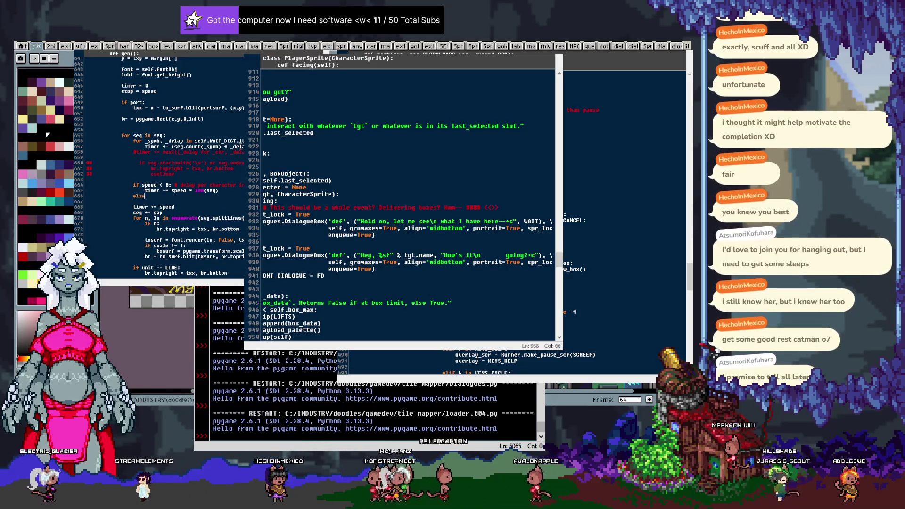
pyautogui.write(':')
pyautogui.press('Return')
pyautogui.write('timer += speed')
pyautogui.press('Return')
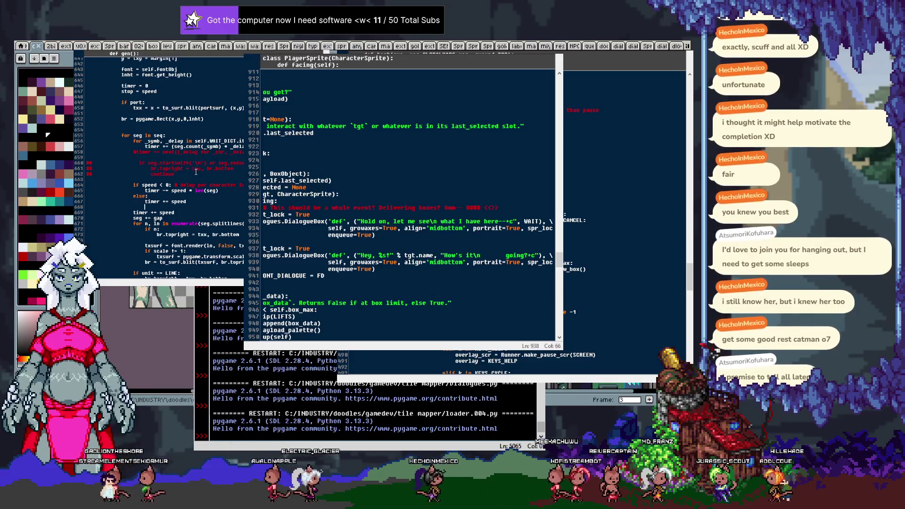
pyautogui.click(197, 194)
pyautogui.click(195, 191)
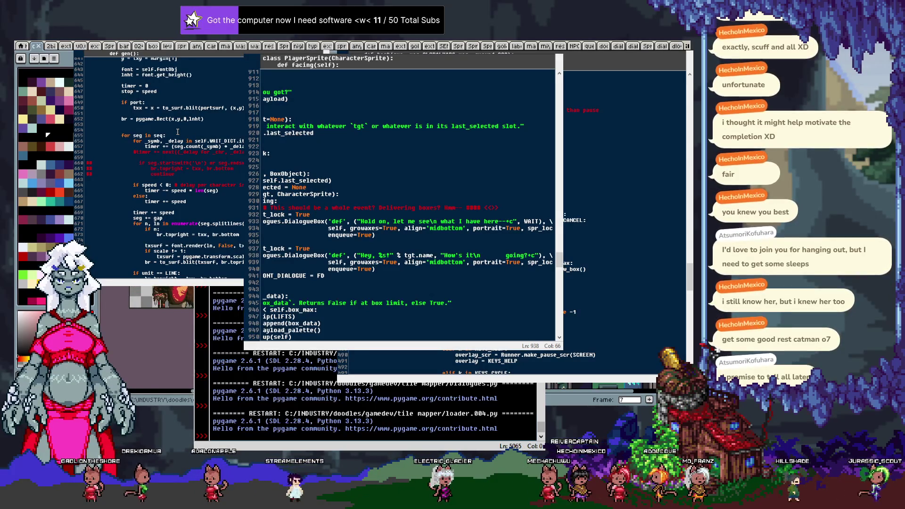
# Change the 'speed' value in DEF_PRINT_PARAMS from 2 to -10.
pyautogui.scroll(15, 178, 131)
pyautogui.scroll(5, 207, 121)
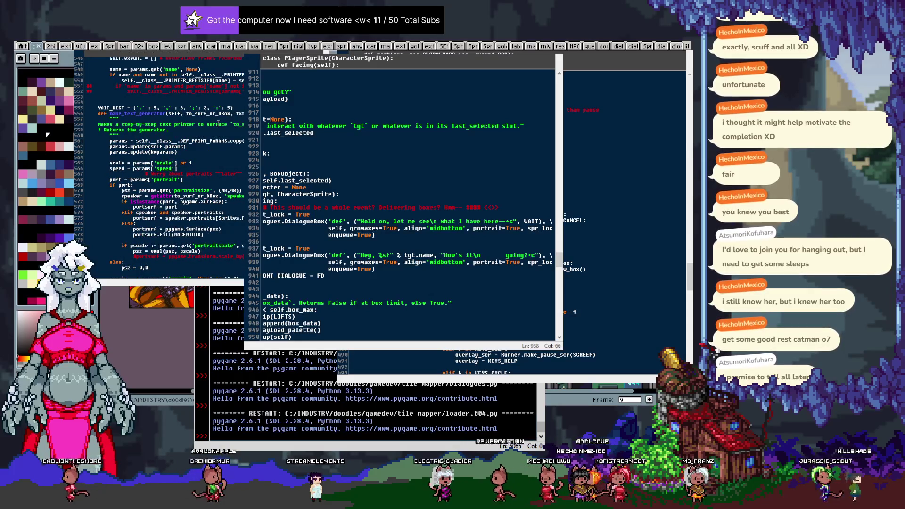
pyautogui.scroll(-15, 218, 124)
pyautogui.scroll(-13, 218, 124)
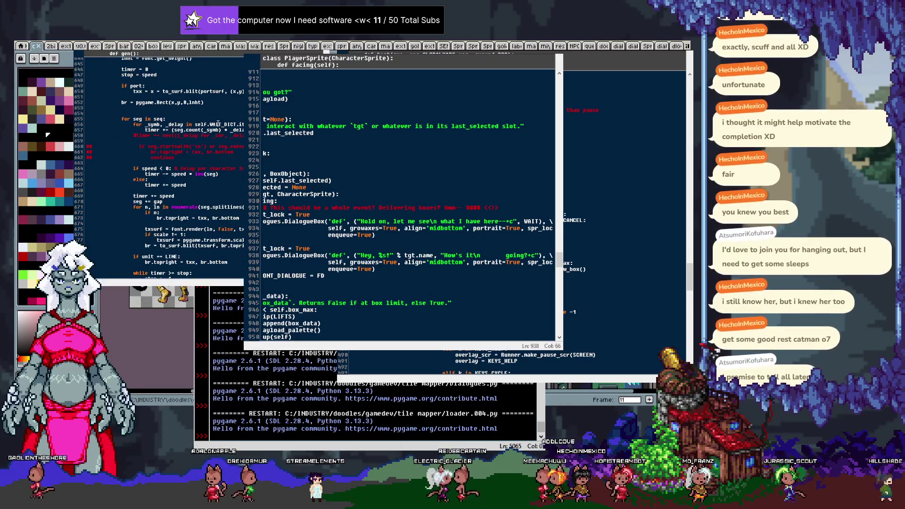
pyautogui.scroll(20, 218, 123)
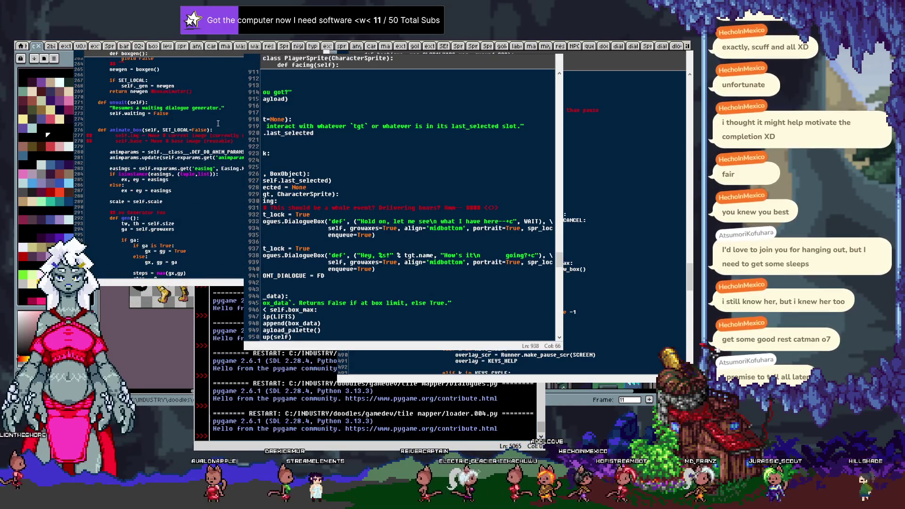
pyautogui.scroll(-20, 217, 124)
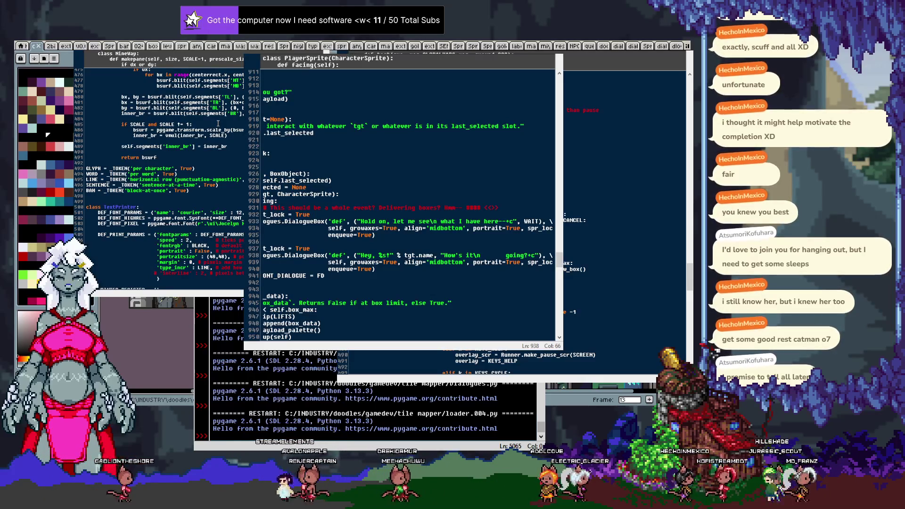
pyautogui.press('BackSpace')
pyautogui.write('-10')
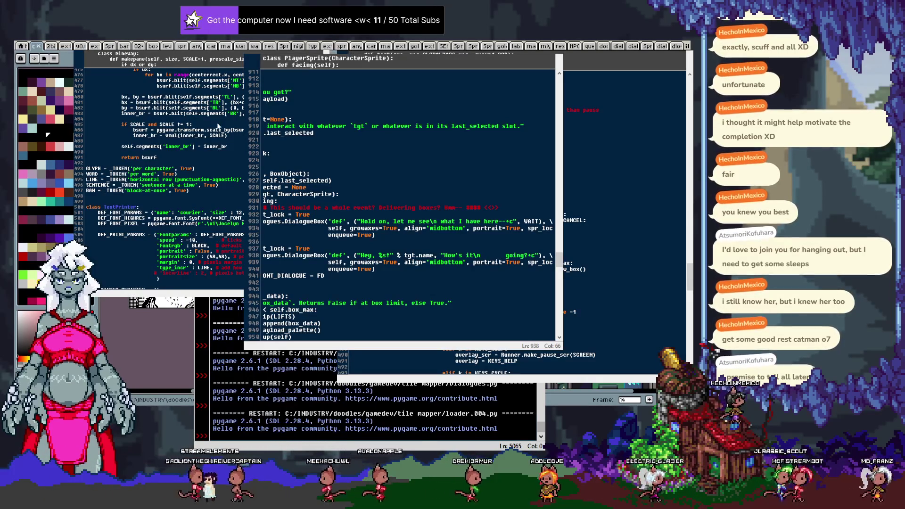
# Test-run Dialogues.py, then relaunch loader.004.py and walk the player right.
pyautogui.press('F5')
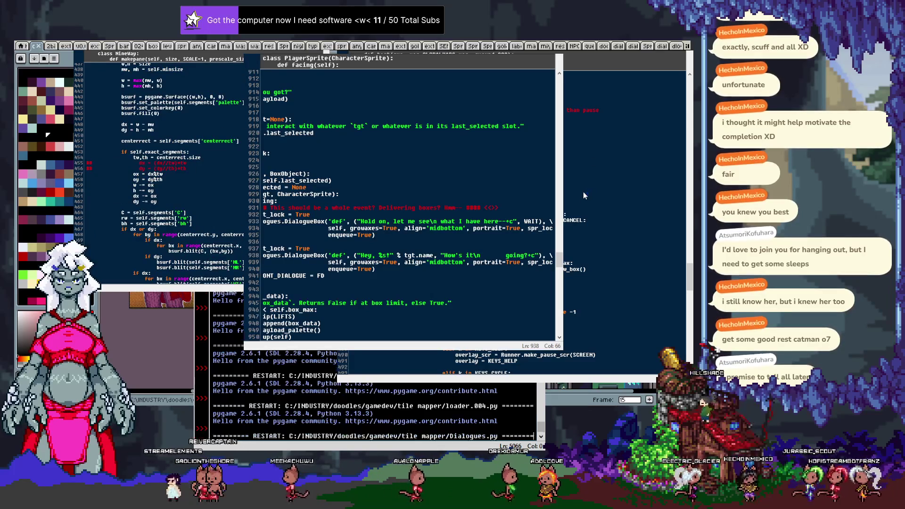
pyautogui.press('Escape')
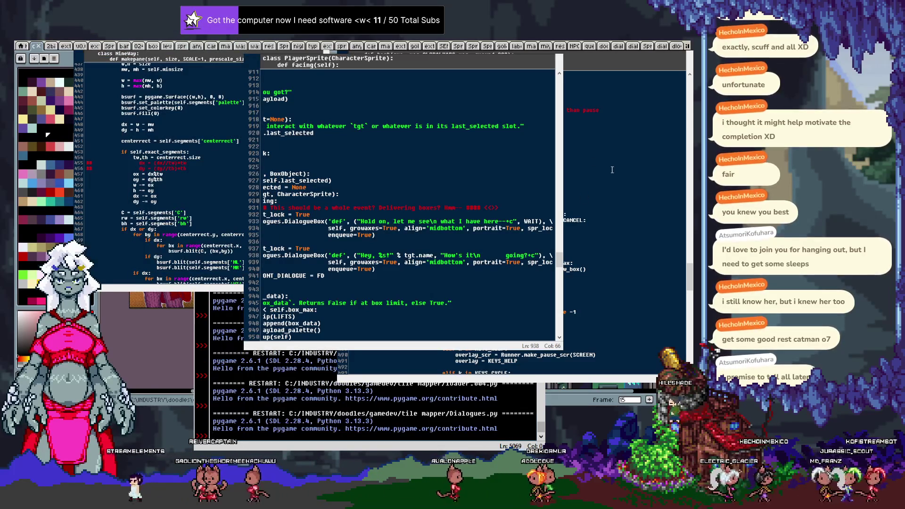
pyautogui.press('F5')
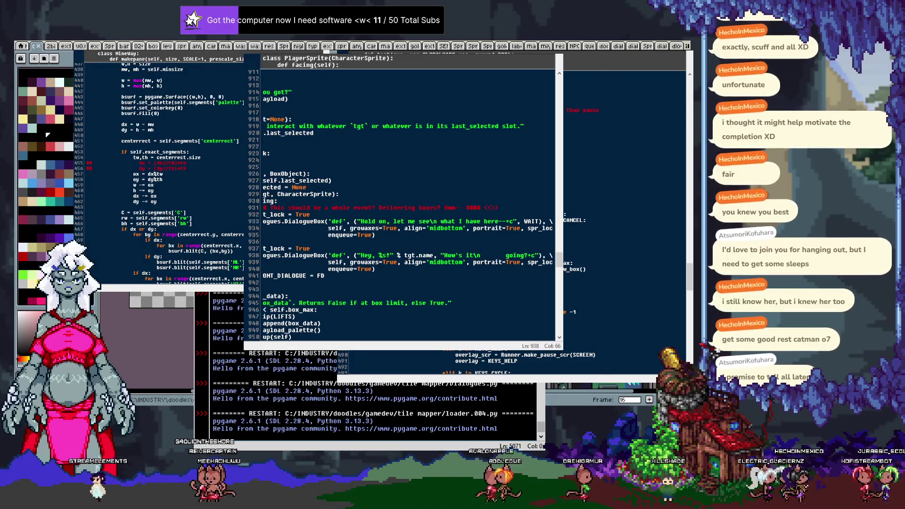
pyautogui.press('Right')
pyautogui.press('Right')
# Talk to Miya through both lines at speed -10, then close the game window.
pyautogui.press('space')
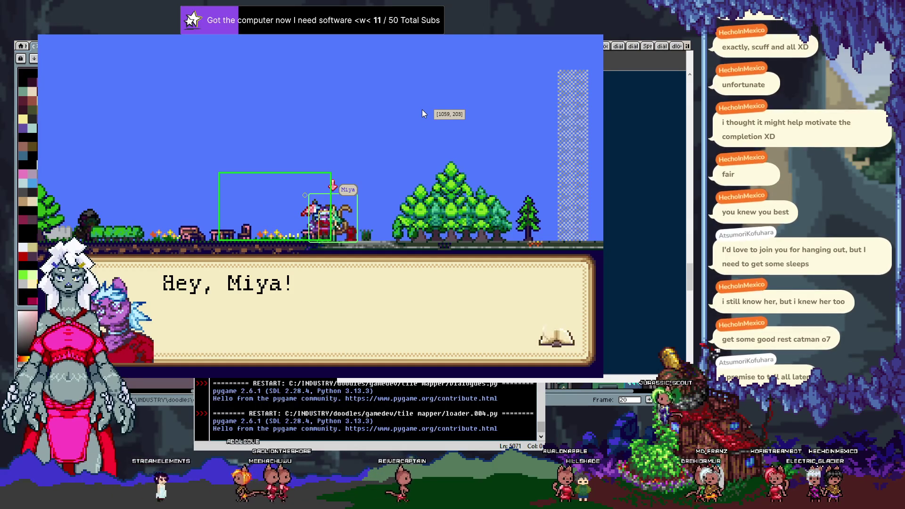
pyautogui.press('space')
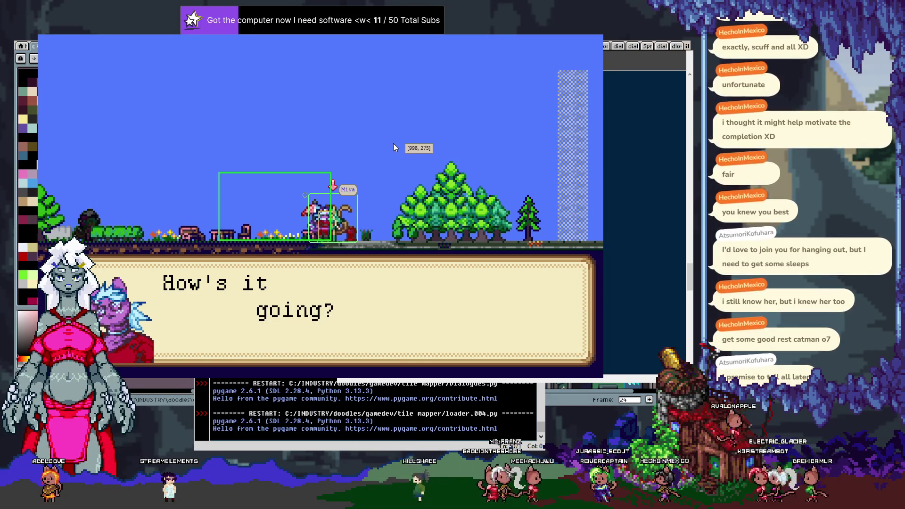
pyautogui.press('space')
pyautogui.press('Escape')
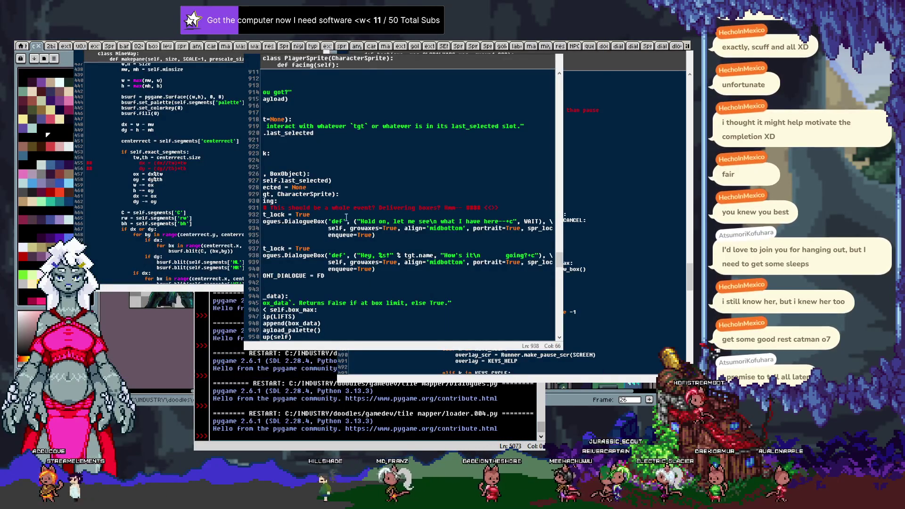
# Replace the -10 default speed with a new value and re-run Dialogues.py.
pyautogui.scroll(-10, 209, 169)
pyautogui.write('10, # clicks')
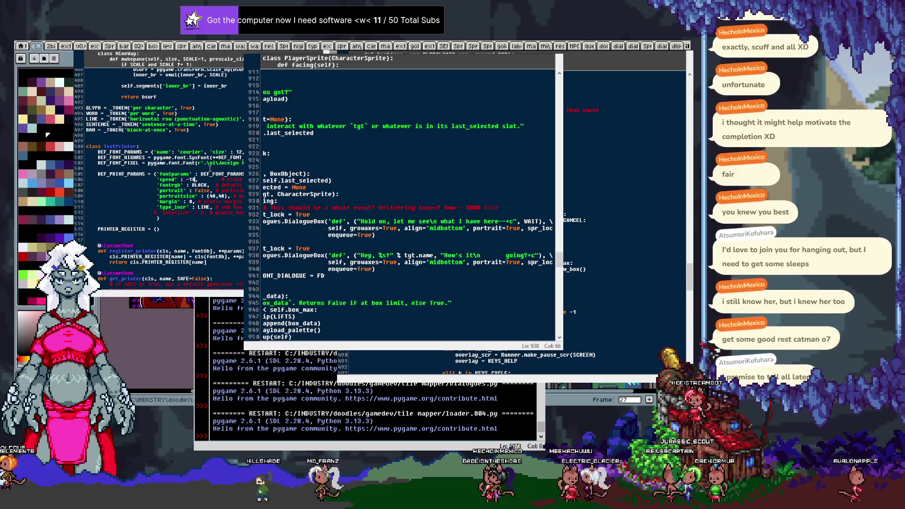
pyautogui.press('BackSpace')
pyautogui.press('BackSpace')
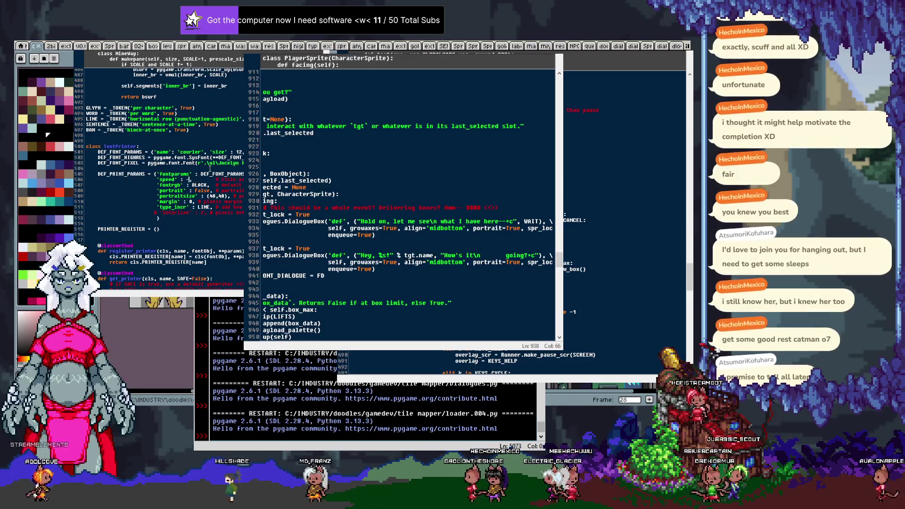
pyautogui.press('F5')
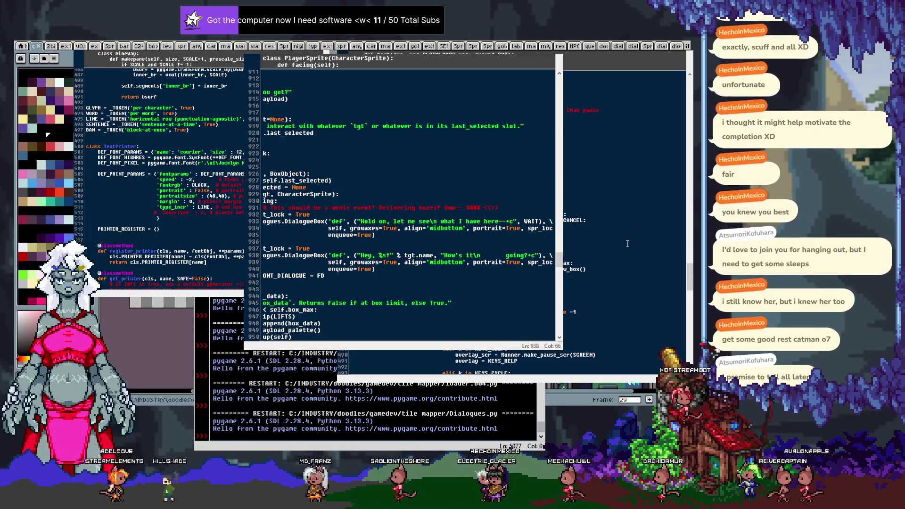
# Relaunch the game, walk to Miya, play both dialogue lines, then close it.
pyautogui.press('F5')
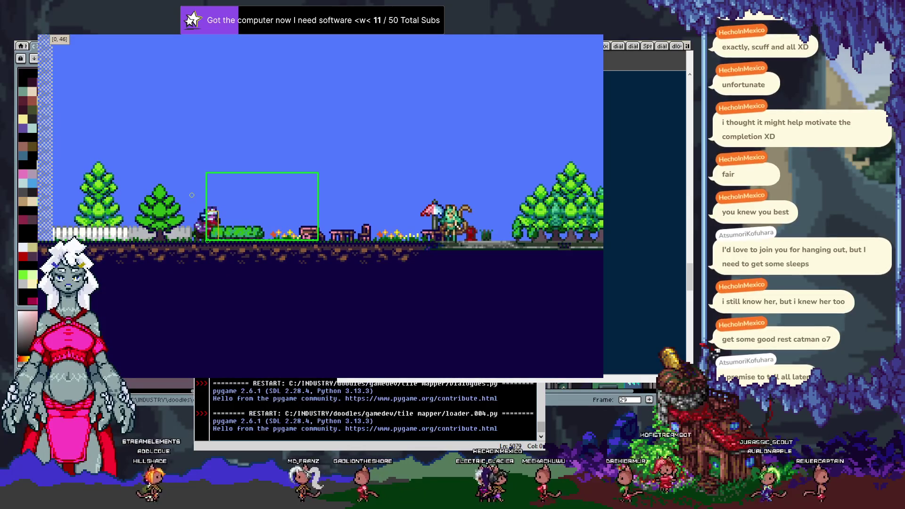
pyautogui.press('Right')
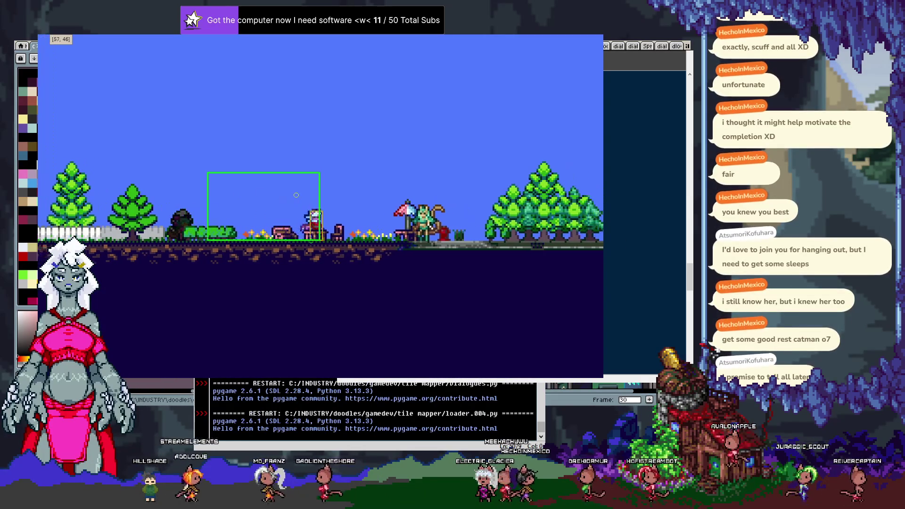
pyautogui.press('Right')
pyautogui.press('space')
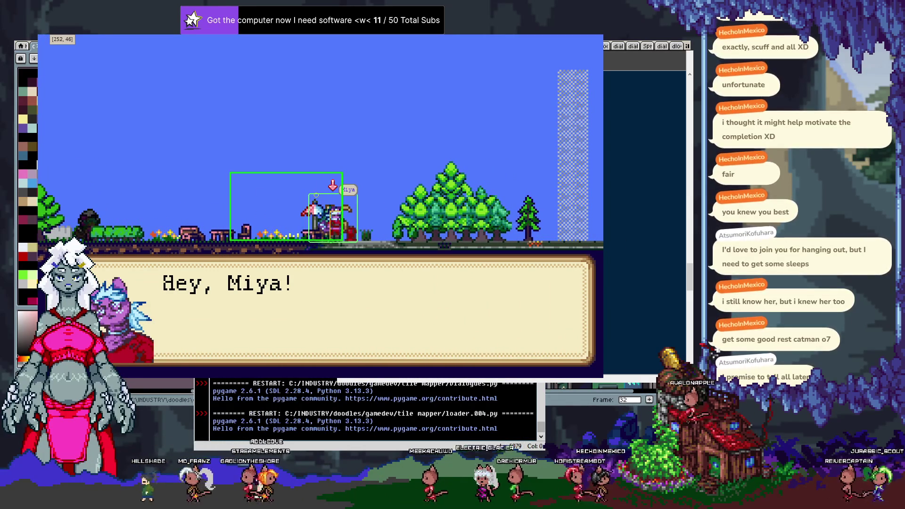
pyautogui.press('space')
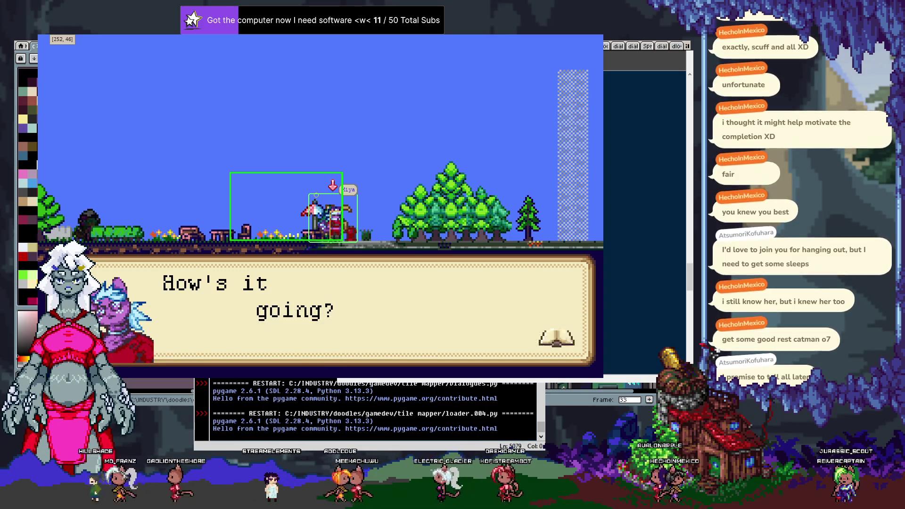
pyautogui.press('Escape')
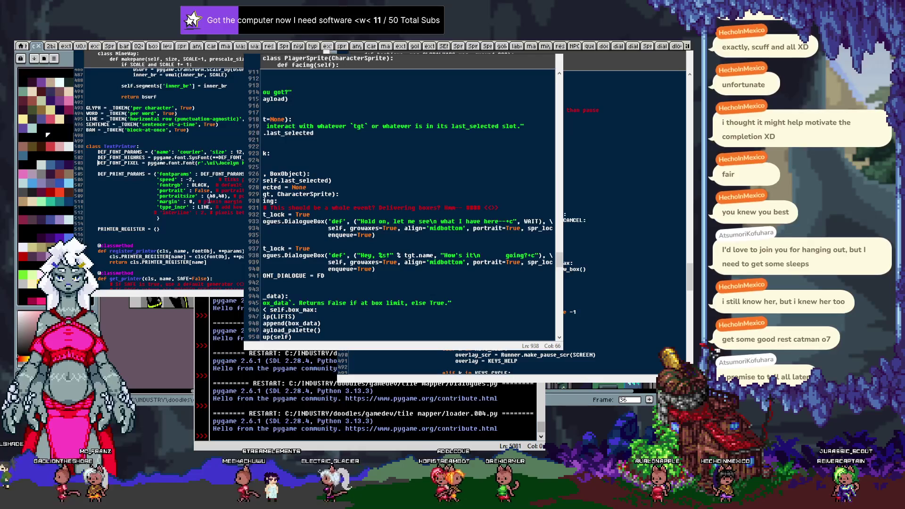
# Set 'type_incr' to WORD, then replay Miya's dialogue in the game and close it.
pyautogui.write('D')
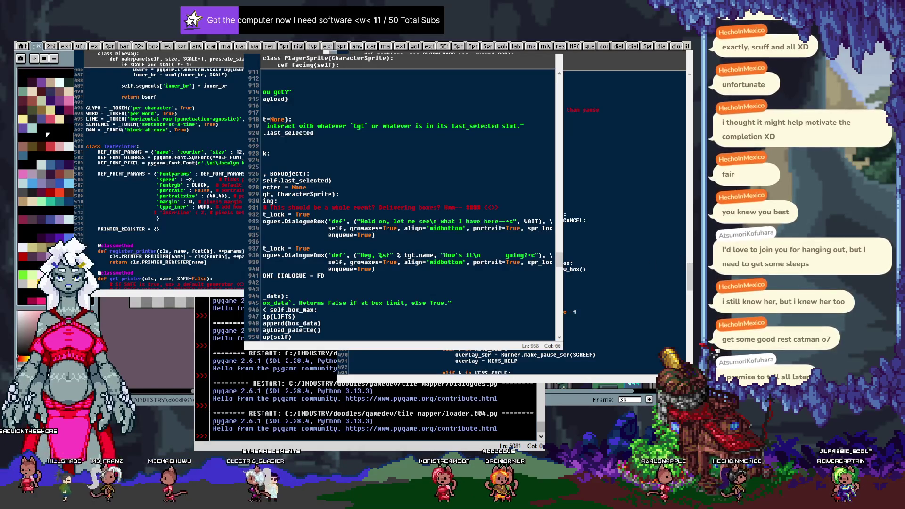
pyautogui.press('F5')
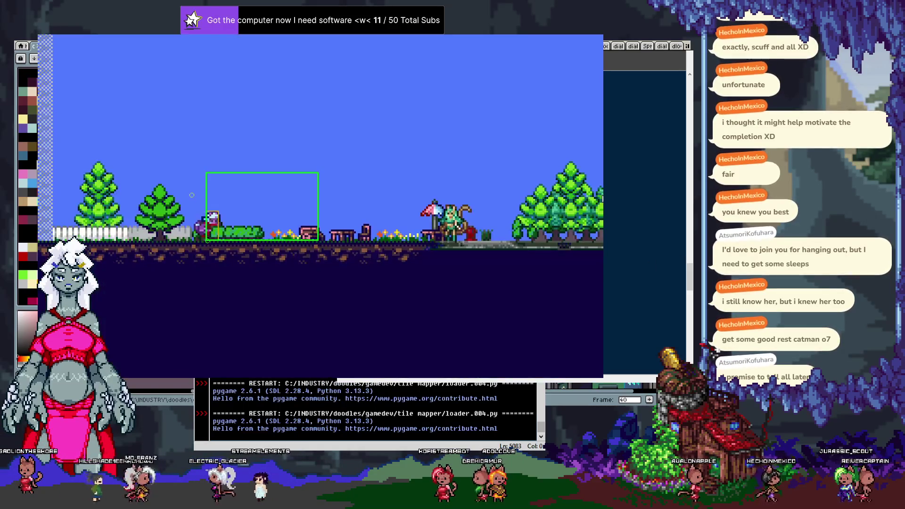
pyautogui.press('Right')
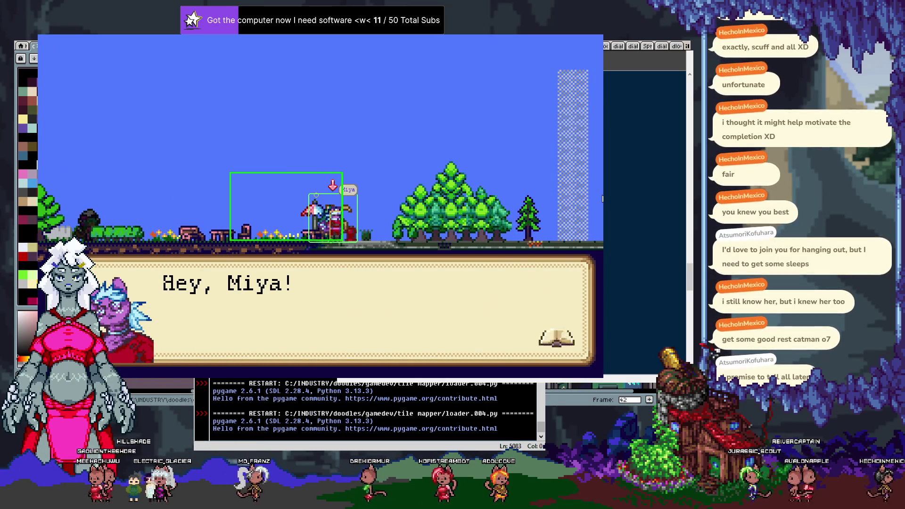
pyautogui.press('space')
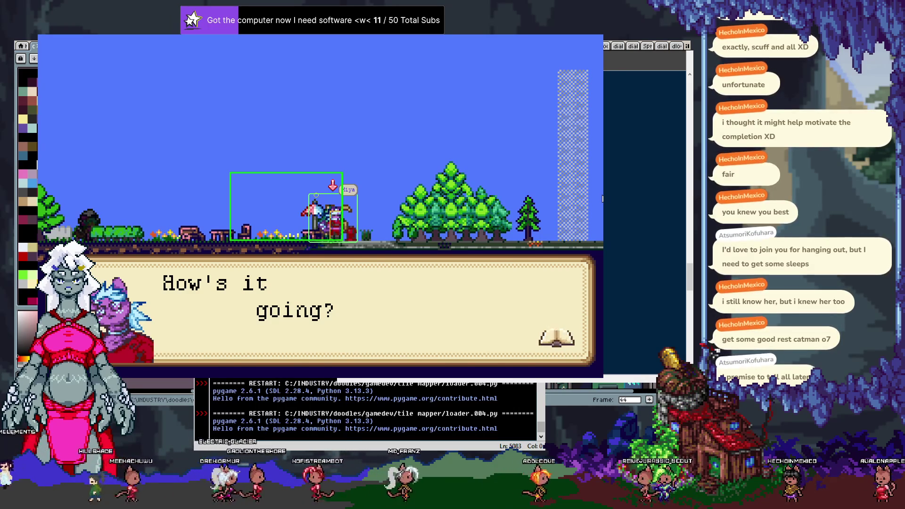
pyautogui.press('Escape')
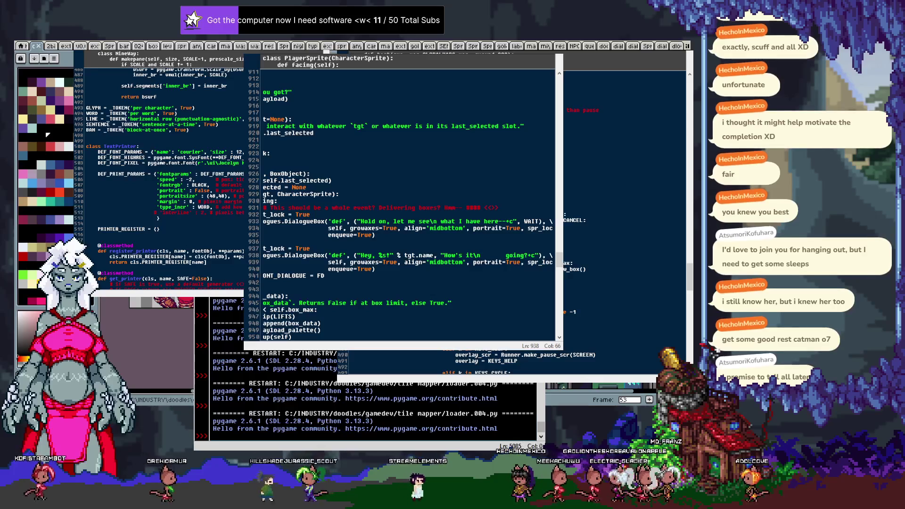
pyautogui.hscroll(3, 166, 174)
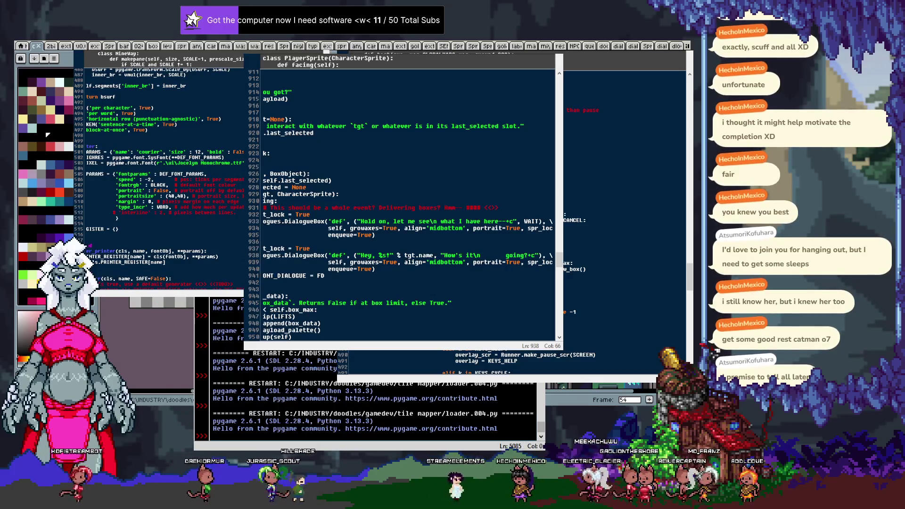
pyautogui.hscroll(1, 160, 174)
pyautogui.hscroll(-4, 165, 174)
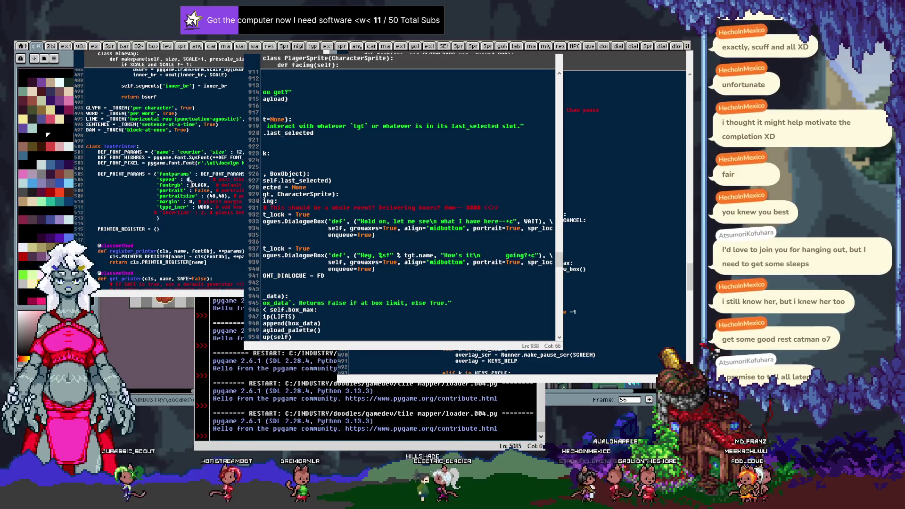
pyautogui.press('F5')
pyautogui.press('Right')
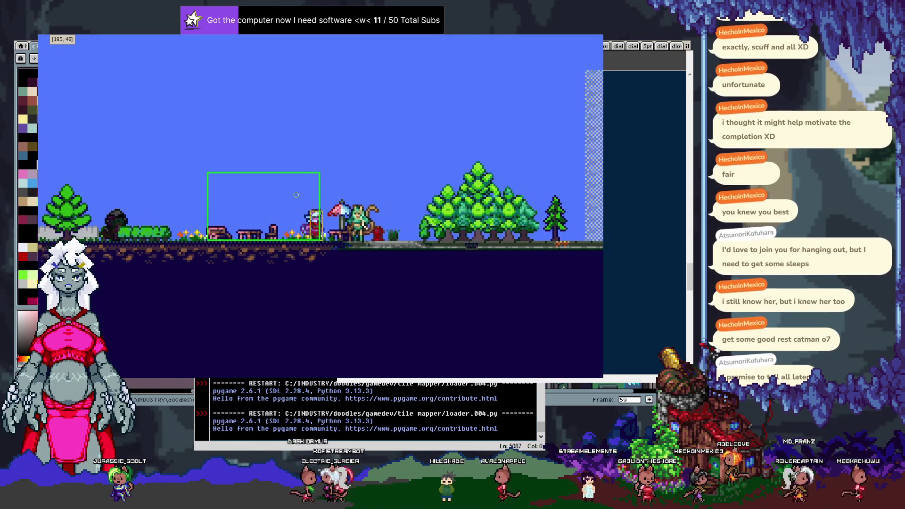
pyautogui.press('Right')
pyautogui.press('space')
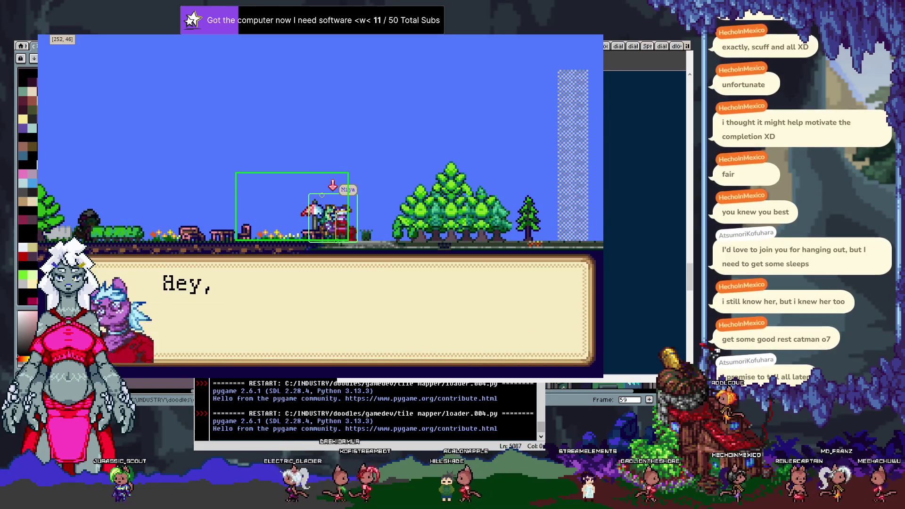
pyautogui.press('Escape')
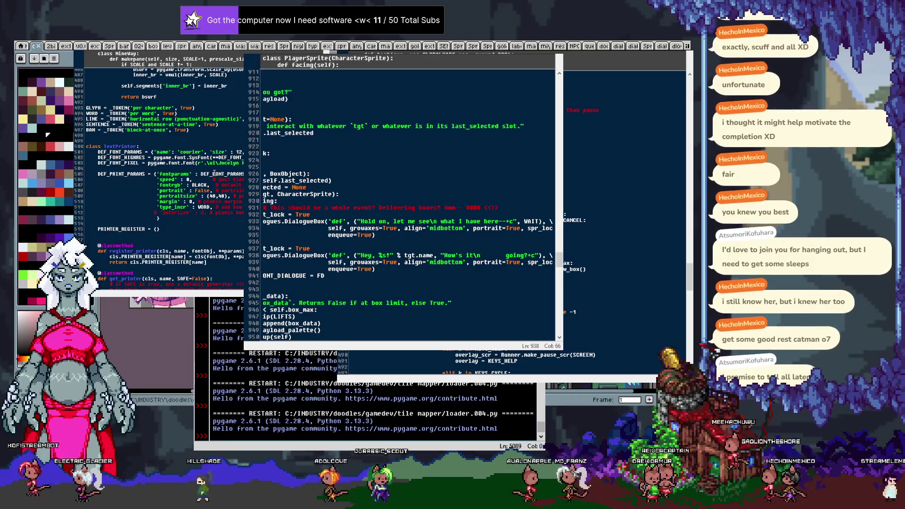
pyautogui.write('0')
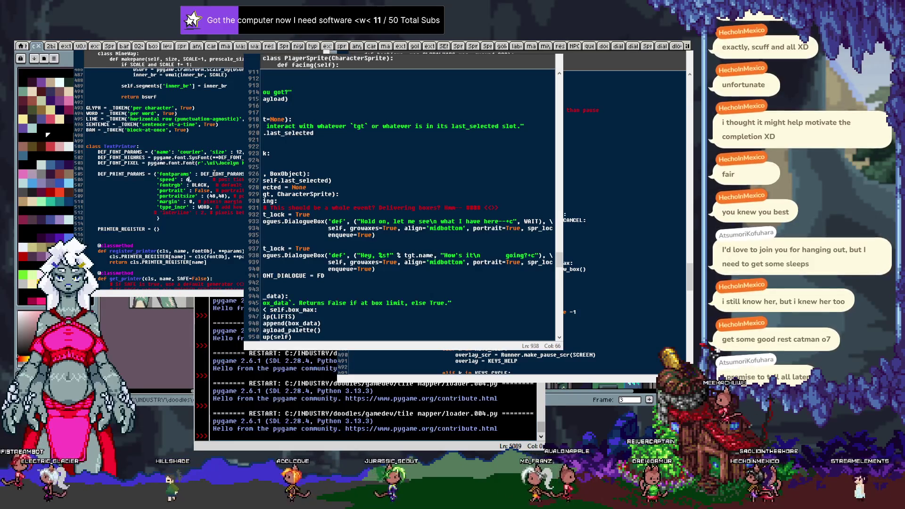
pyautogui.press('F5')
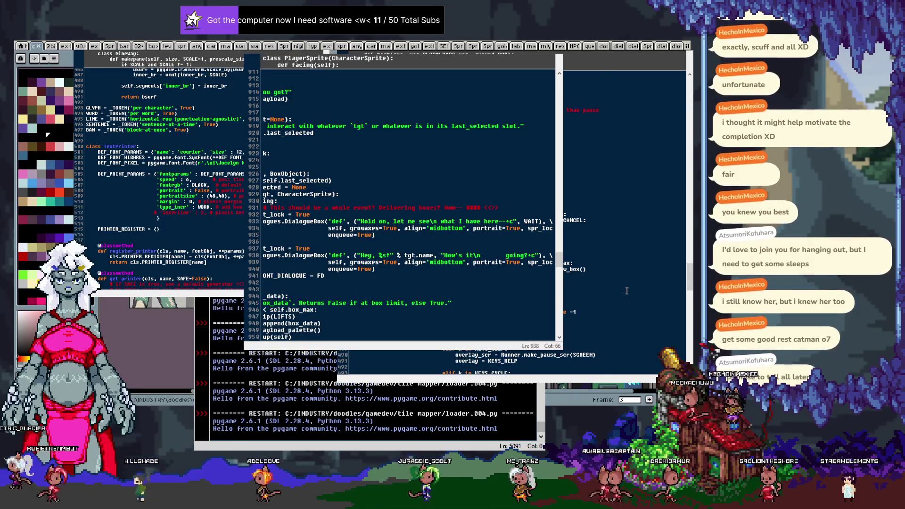
pyautogui.press('Right')
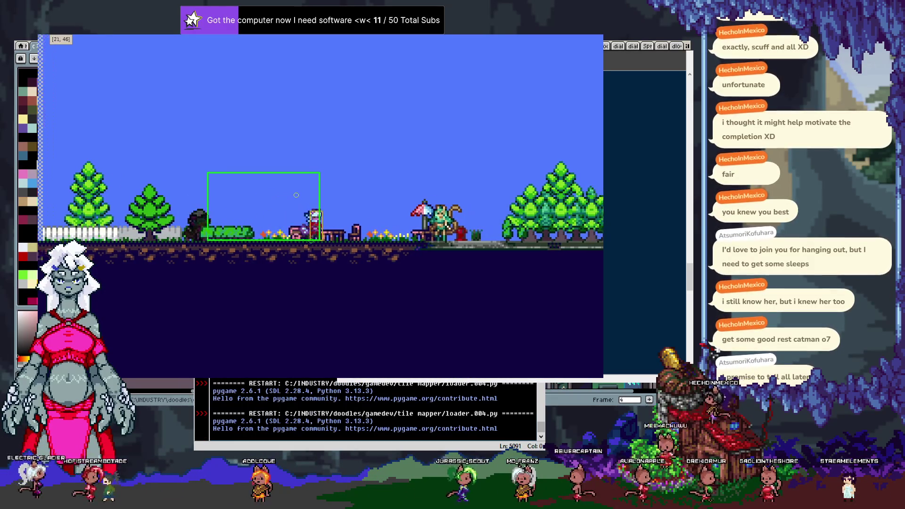
pyautogui.press('e')
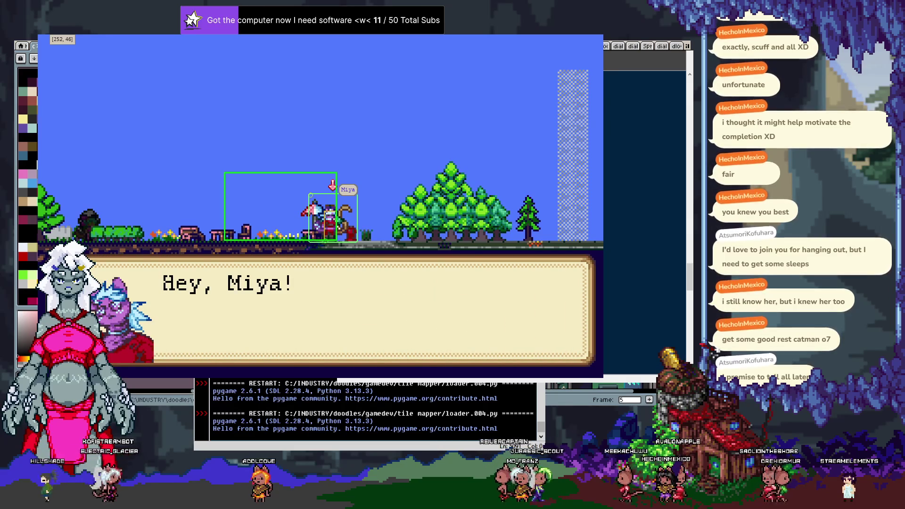
pyautogui.press('e')
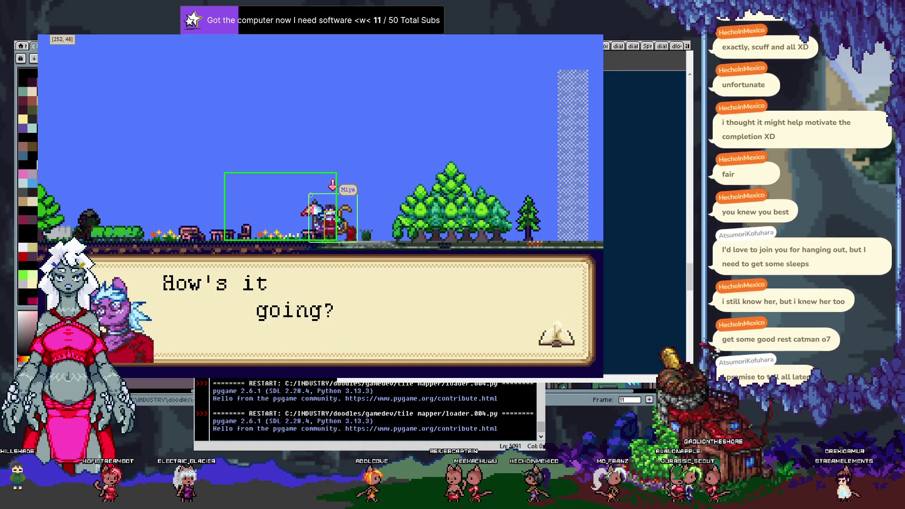
pyautogui.press('Escape')
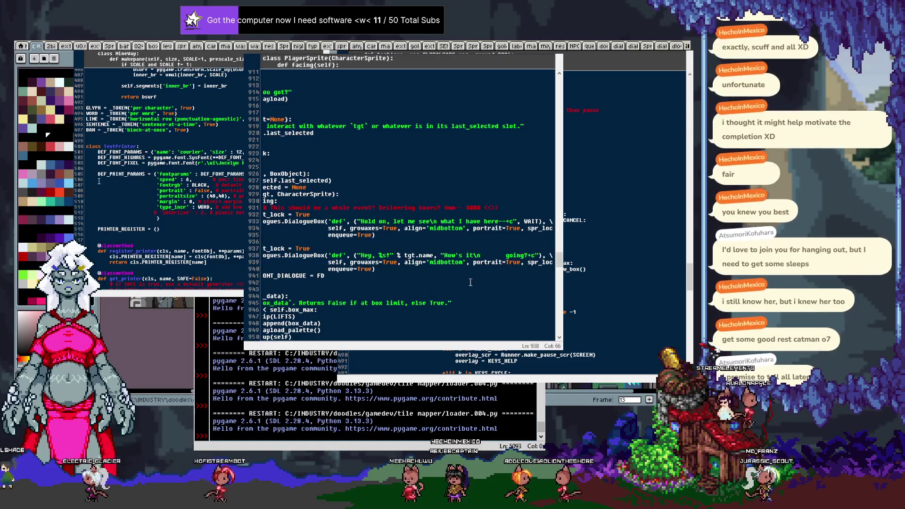
# Change the default 'speed' on line 506 from 6 to 2.
pyautogui.press('BackSpace')
pyautogui.write('0.2')
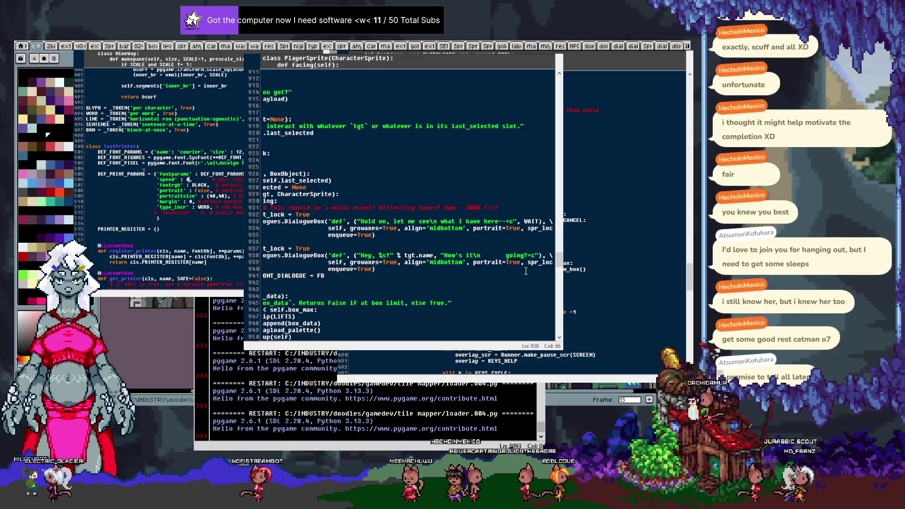
pyautogui.press('BackSpace')
pyautogui.press('BackSpace')
pyautogui.write('2')
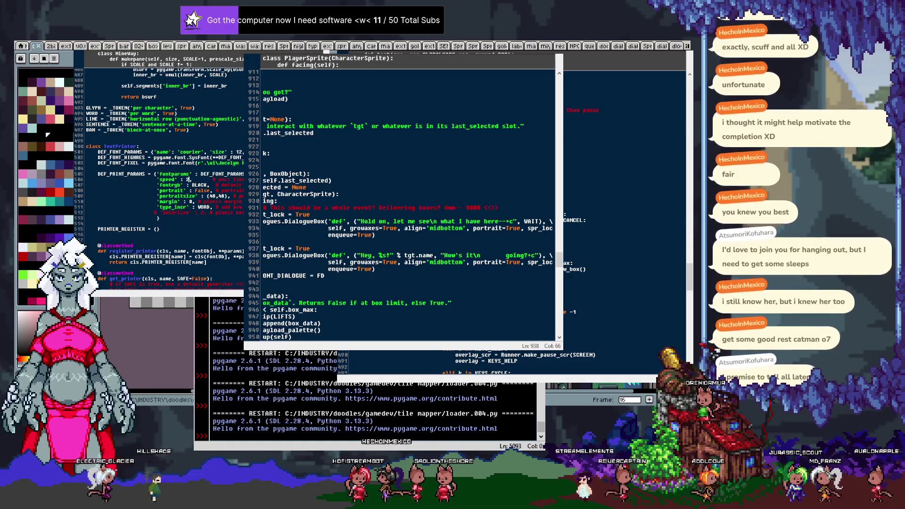
# Delete the commented-out '# interline' line from the print parameters.
pyautogui.click(79, 212)
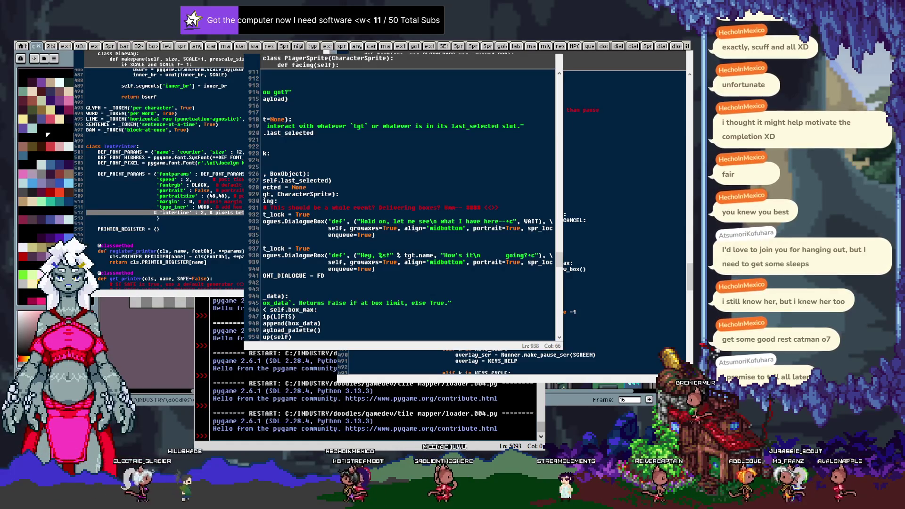
pyautogui.press('Delete')
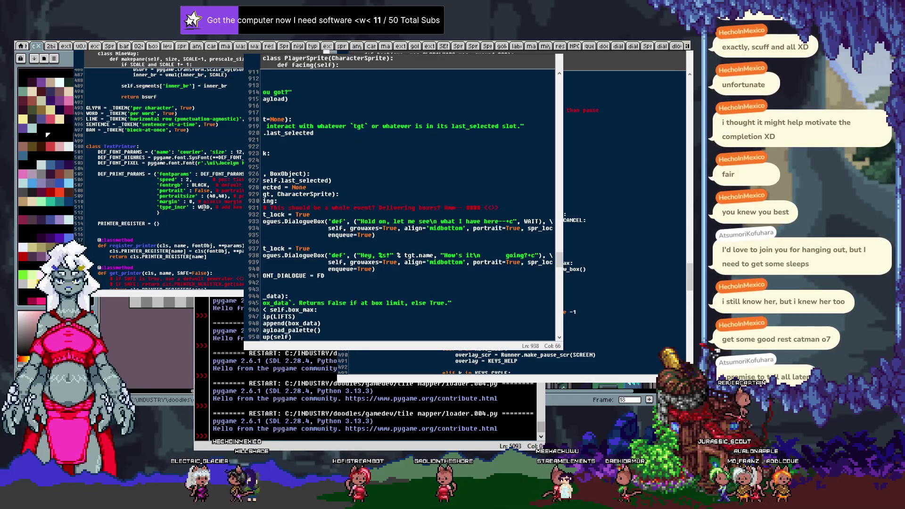
pyautogui.scroll(-15, 204, 208)
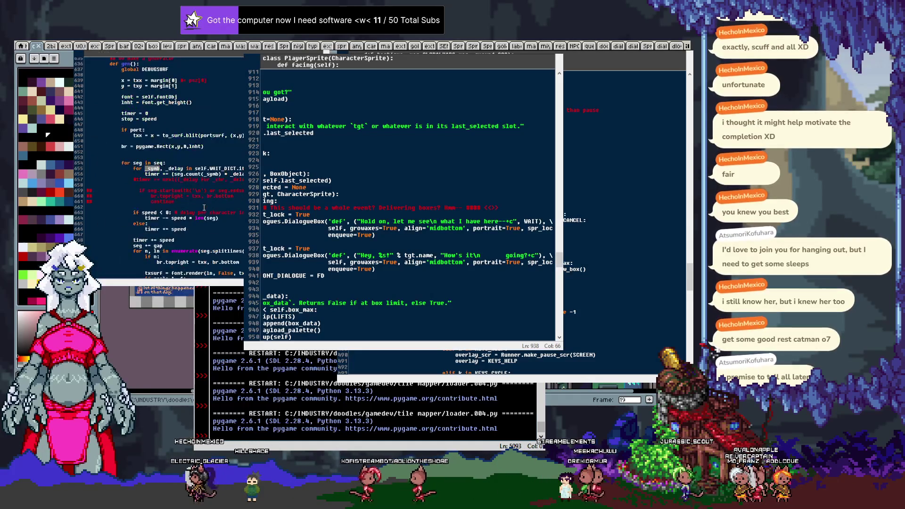
# Move the 'while timer >= stop' loop (lines 682–684) under 'for seg in seq:', then start testing.
pyautogui.scroll(-2, 191, 167)
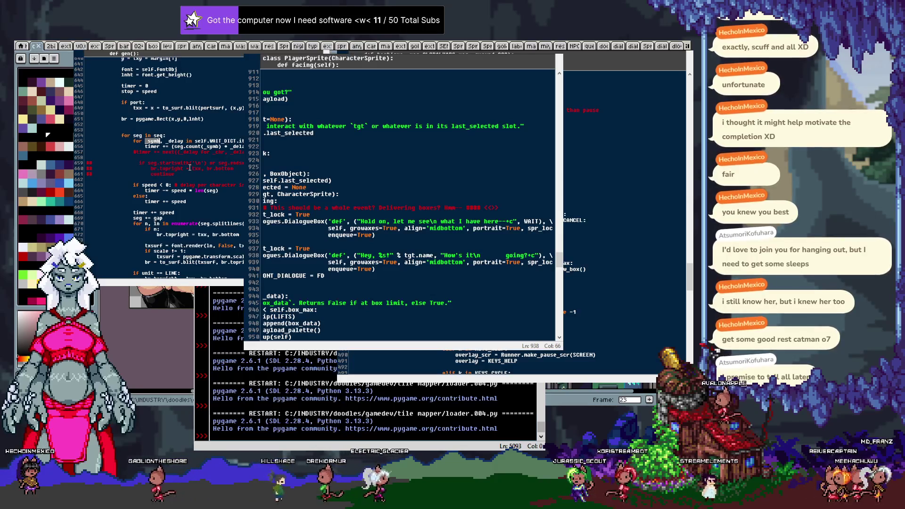
pyautogui.scroll(-5, 233, 139)
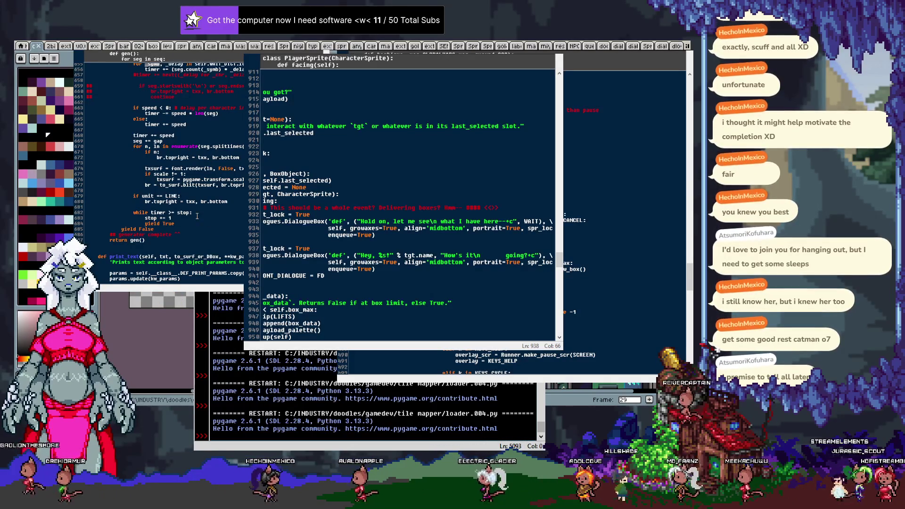
pyautogui.scroll(3, 184, 203)
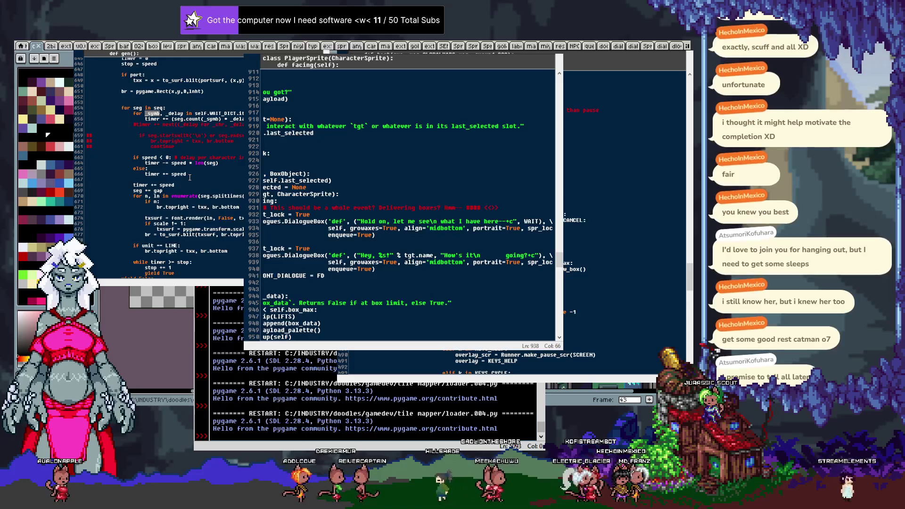
pyautogui.scroll(-3, 190, 178)
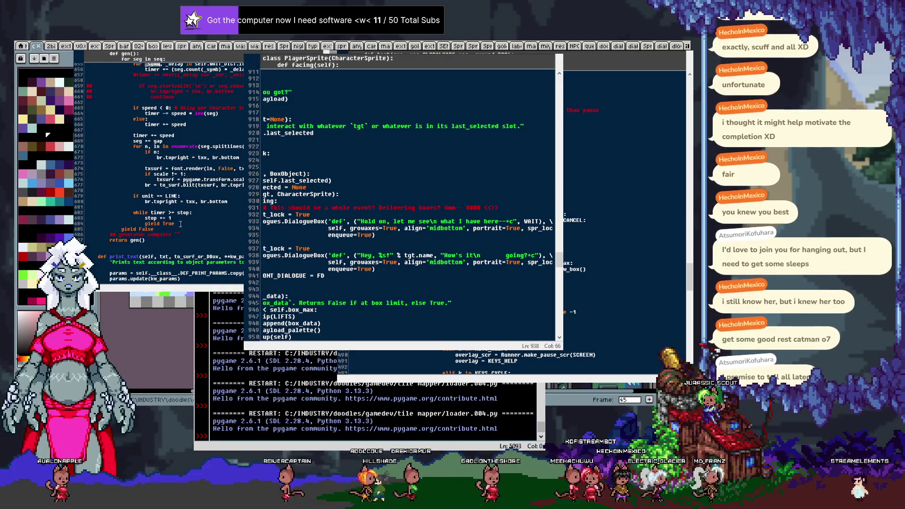
pyautogui.moveTo(180, 224); pyautogui.dragTo(181, 208)
pyautogui.hotkey('ctrl', 'c')
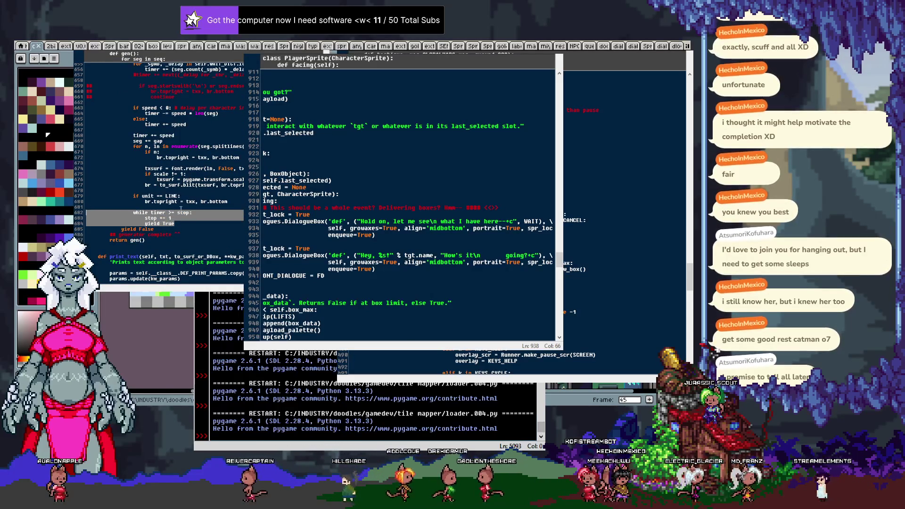
pyautogui.press('BackSpace')
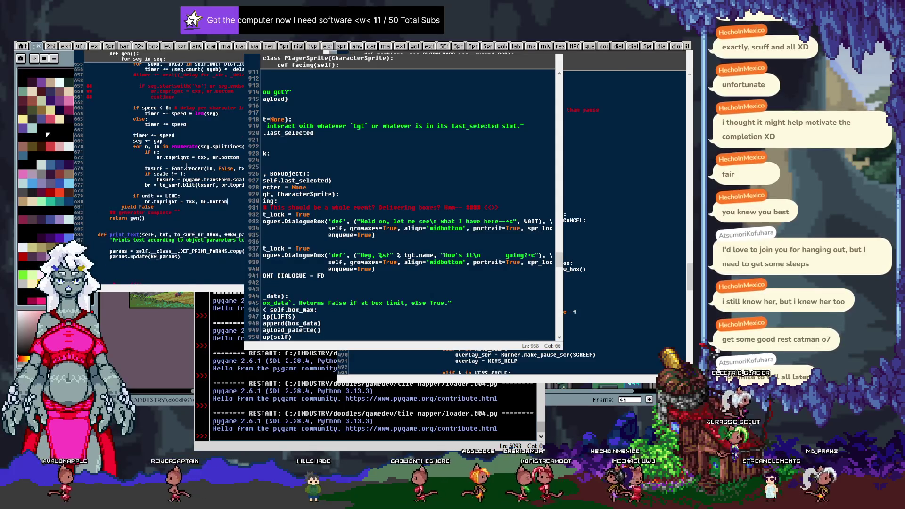
pyautogui.scroll(3, 187, 167)
pyautogui.click(196, 135)
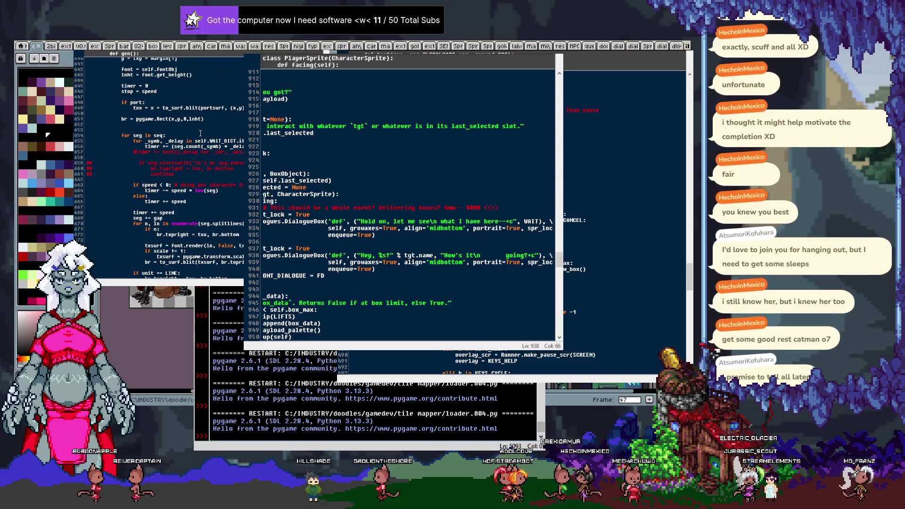
pyautogui.hotkey('ctrl', 'v')
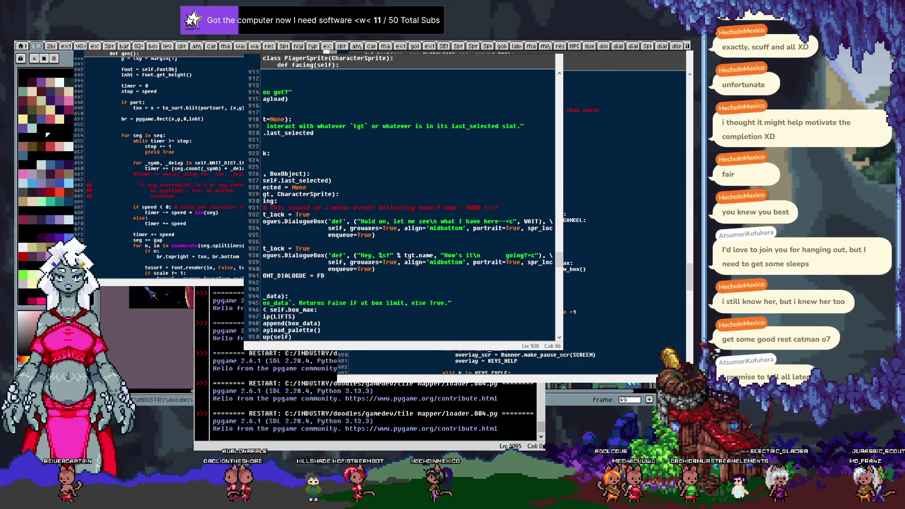
pyautogui.press('Right')
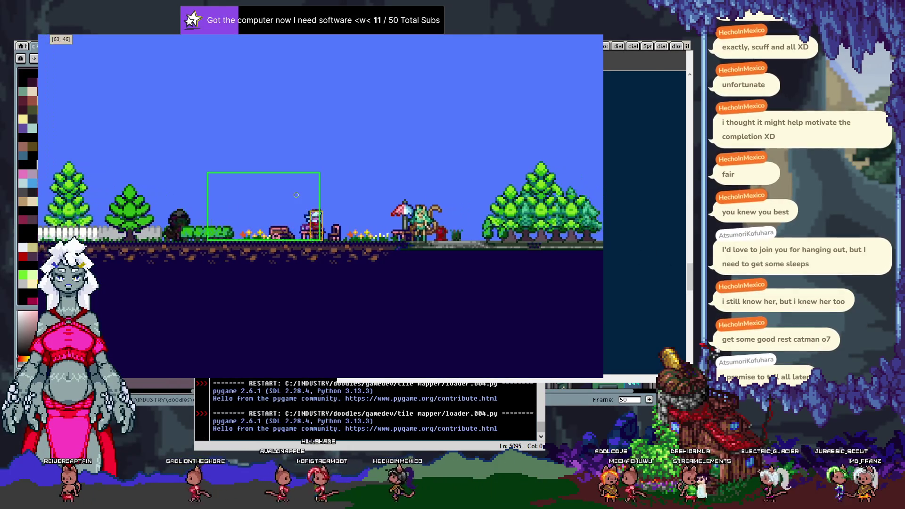
# Talk to Miya through 'Hey, Miya!' and 'How's it going?', then close the game.
pyautogui.press('space')
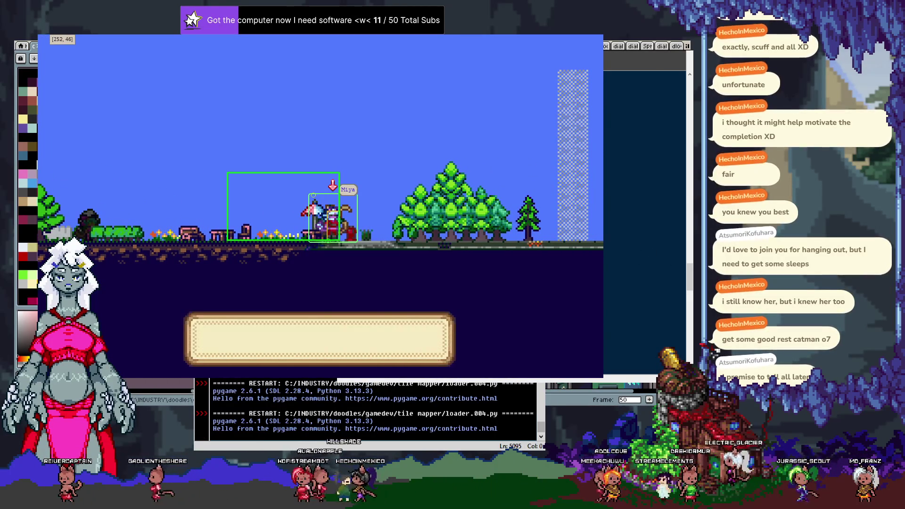
pyautogui.press('space')
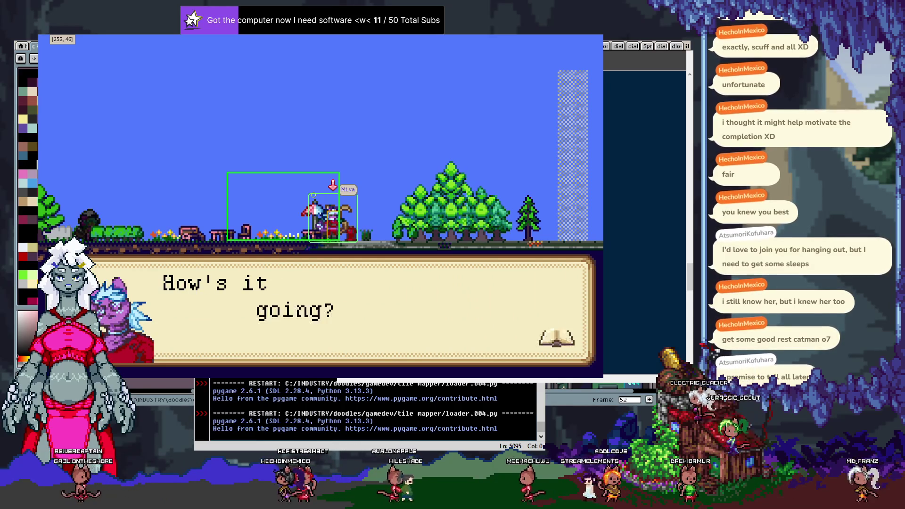
pyautogui.press('Escape')
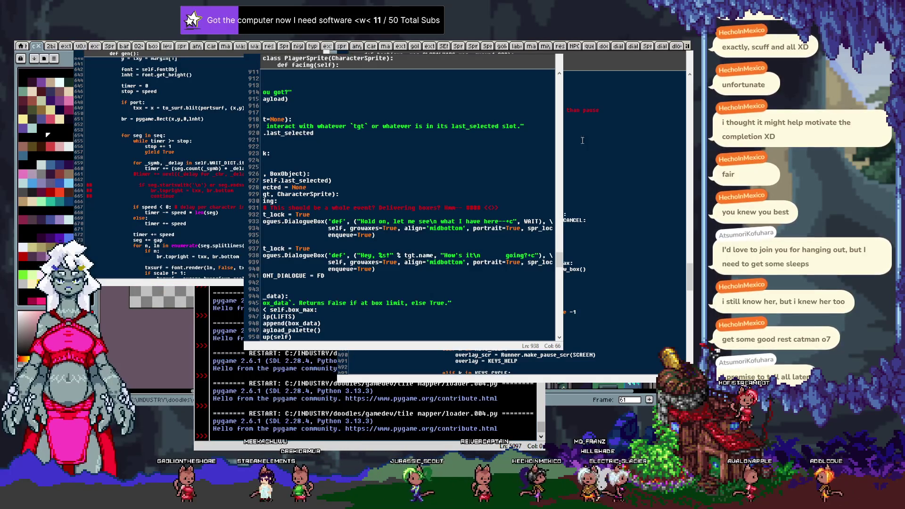
pyautogui.scroll(-6, 175, 149)
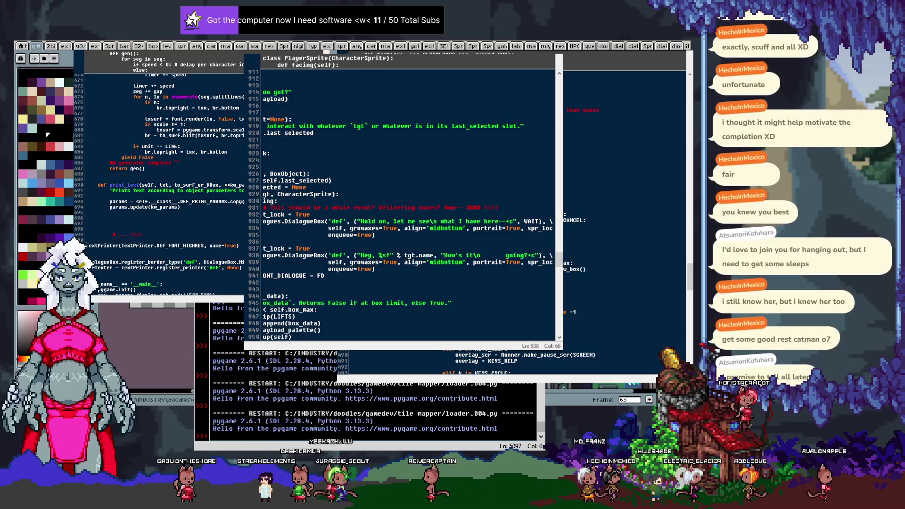
pyautogui.scroll(-1, 176, 150)
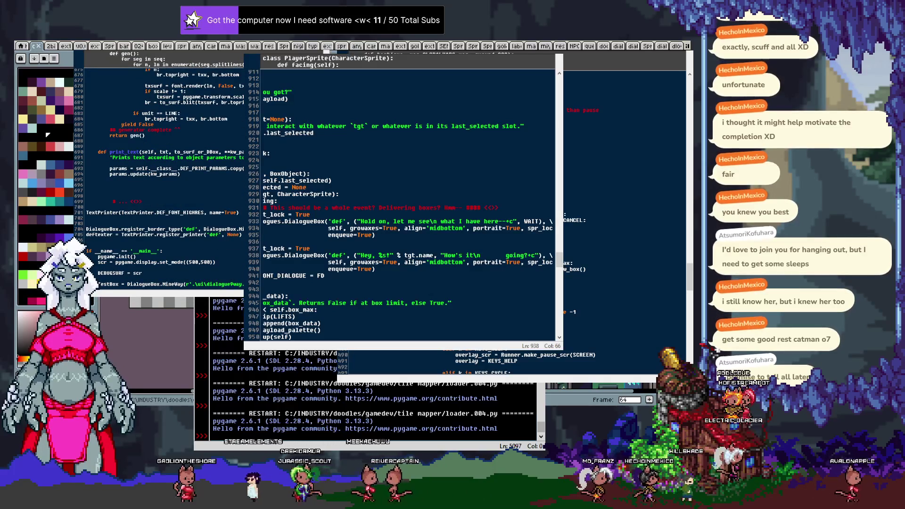
pyautogui.scroll(-20, 161, 170)
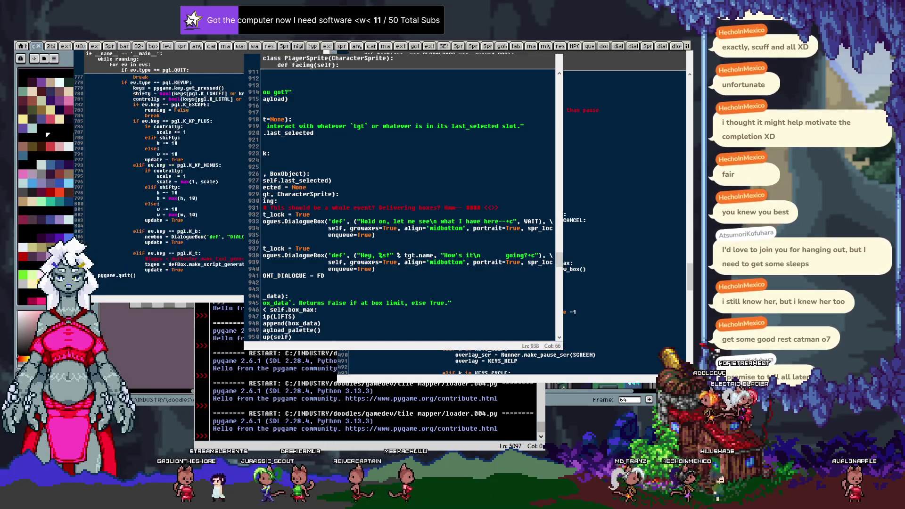
pyautogui.hscroll(3, 161, 170)
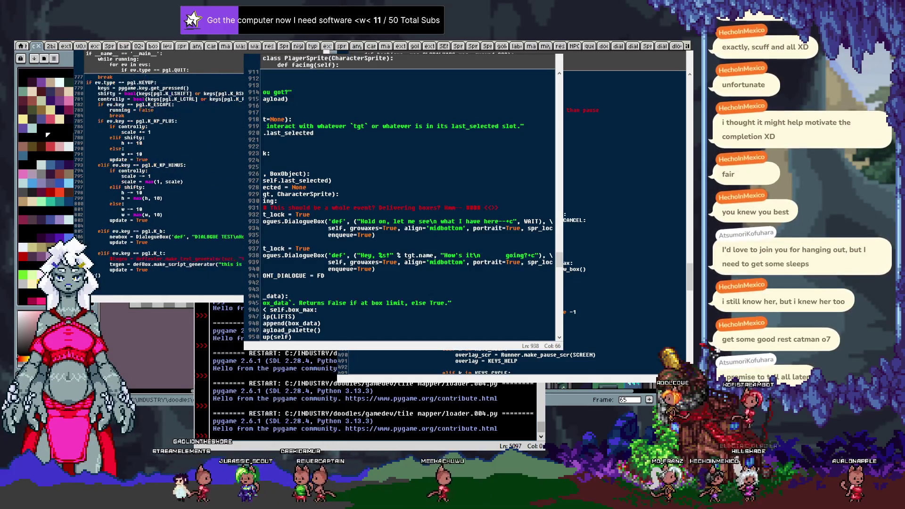
pyautogui.scroll(20, 608, 297)
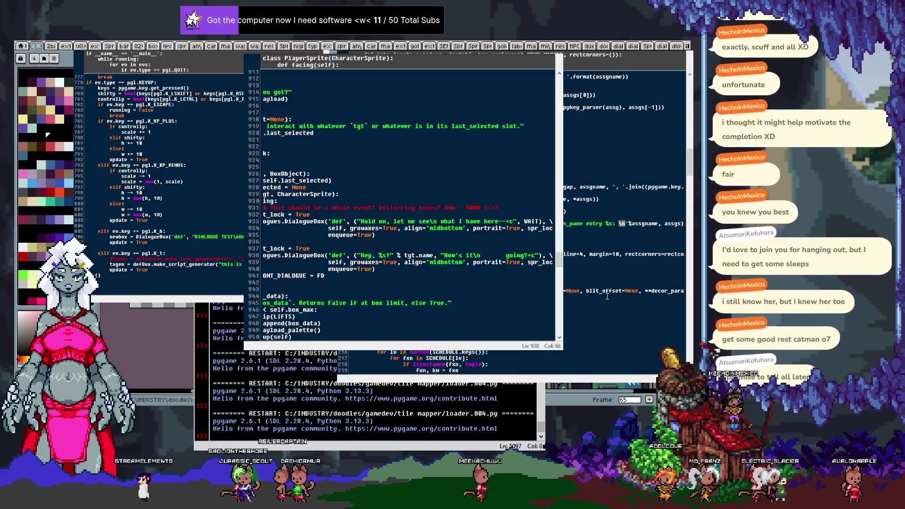
pyautogui.press('Down')
pyautogui.press('Down')
pyautogui.press('Down')
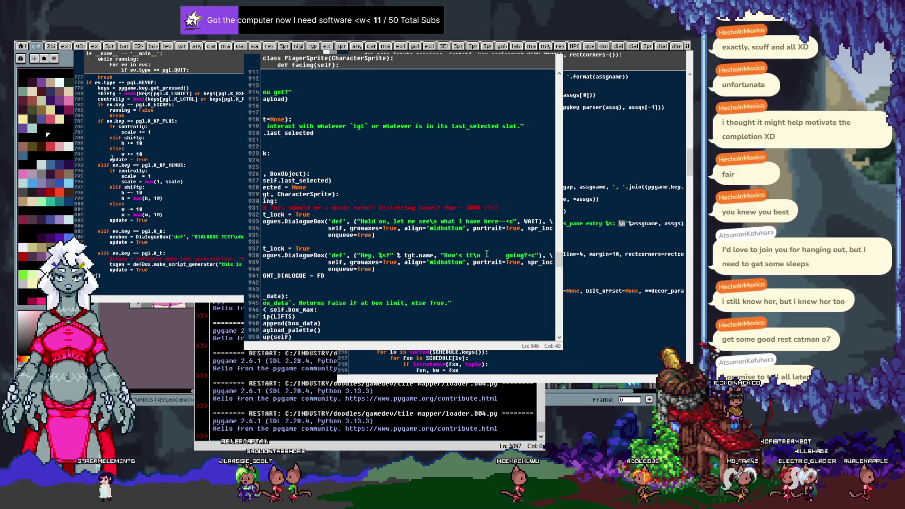
pyautogui.doubleClick(484, 255)
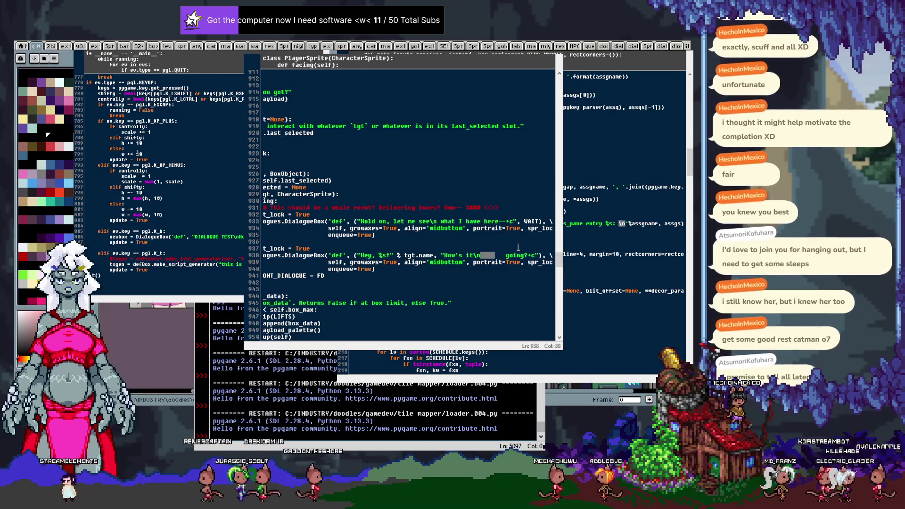
pyautogui.press('BackSpace')
pyautogui.press('BackSpace')
pyautogui.press('BackSpace')
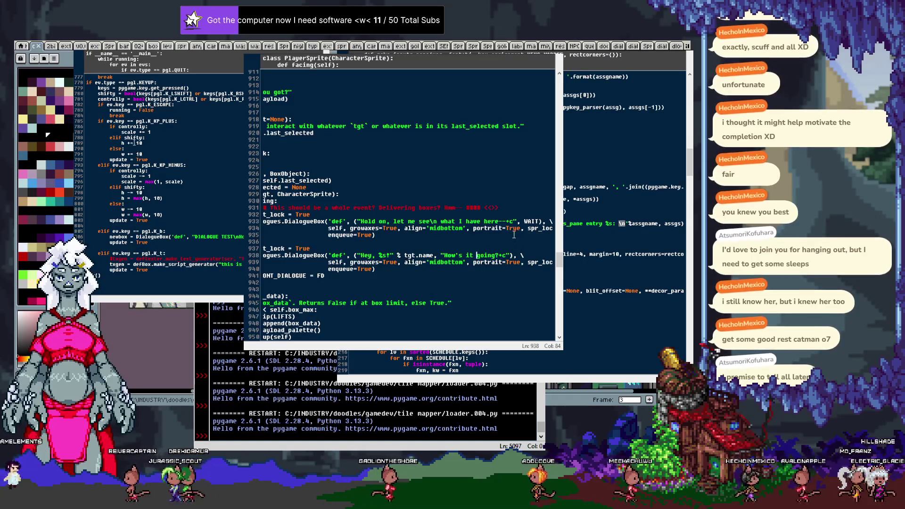
pyautogui.click(465, 227)
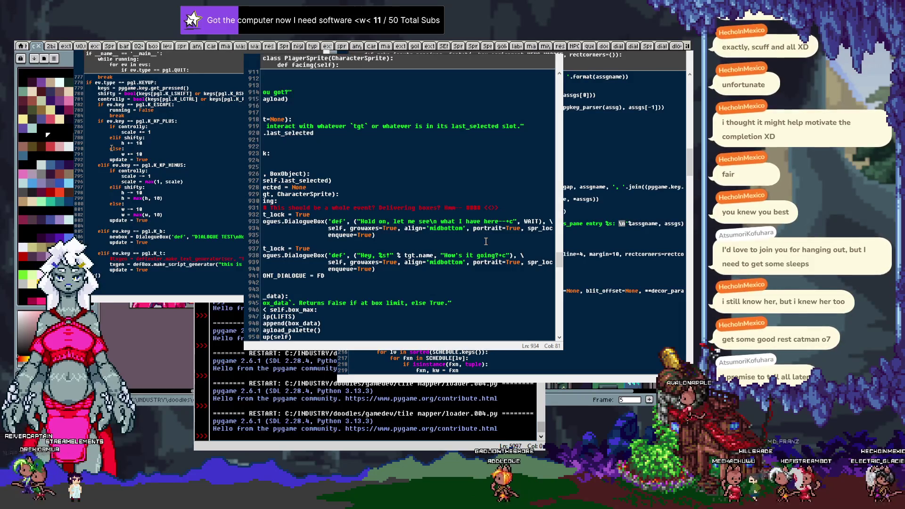
pyautogui.press('Down')
pyautogui.press('Down')
pyautogui.press('Down')
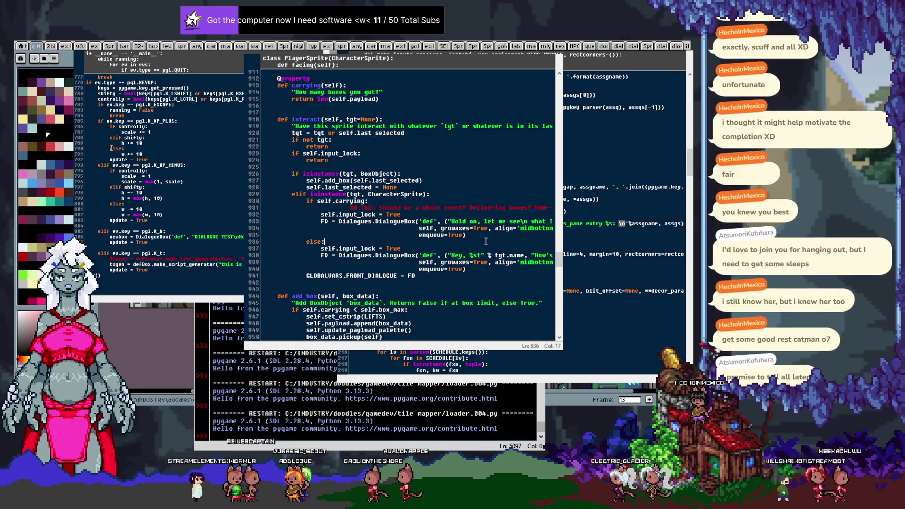
# Delete the self.input_lock = True line from the else branch.
pyautogui.click(483, 236)
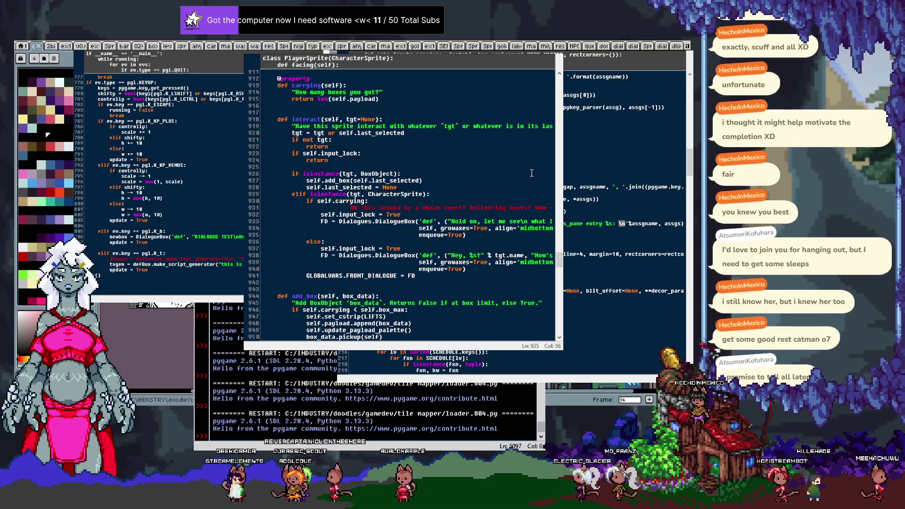
pyautogui.press('Up')
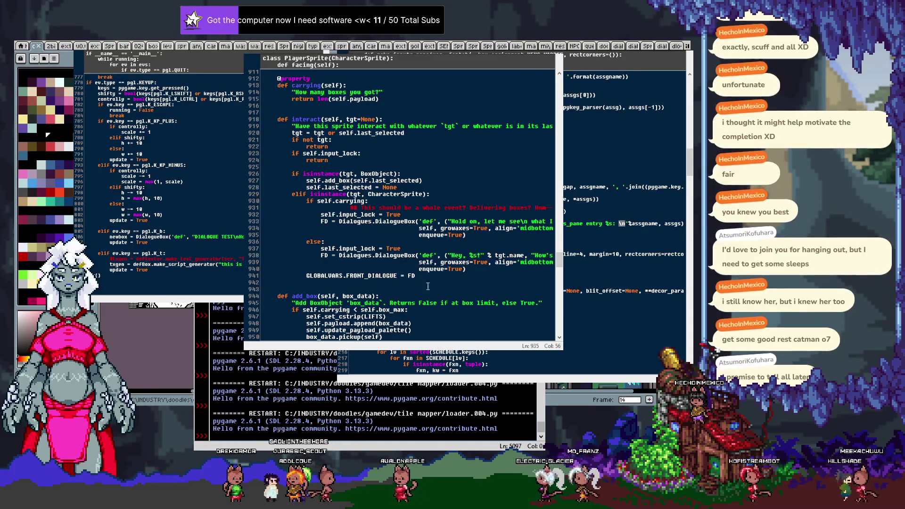
pyautogui.press('End')
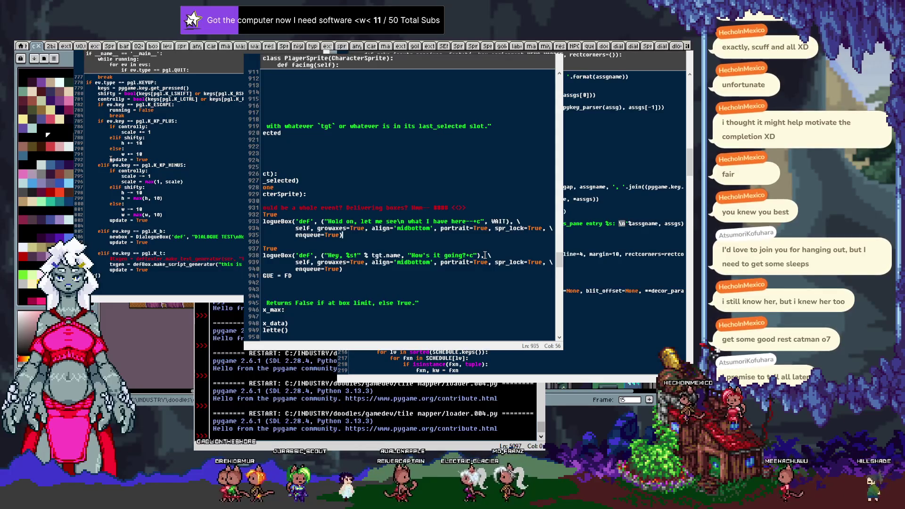
pyautogui.hscroll(-5, 485, 255)
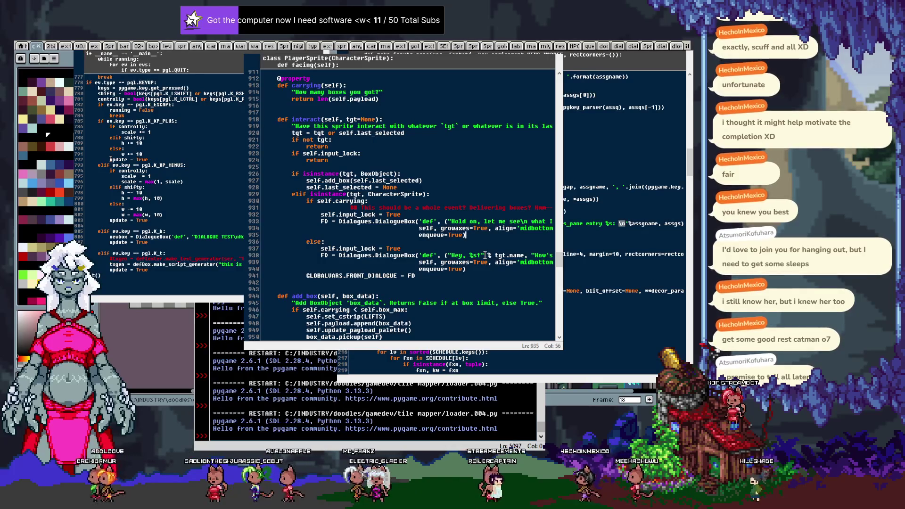
pyautogui.press('Down')
pyautogui.press('Home')
pyautogui.hotkey('shift', 'End')
pyautogui.press('BackSpace')
pyautogui.hotkey('shift', 'Home')
pyautogui.press('BackSpace')
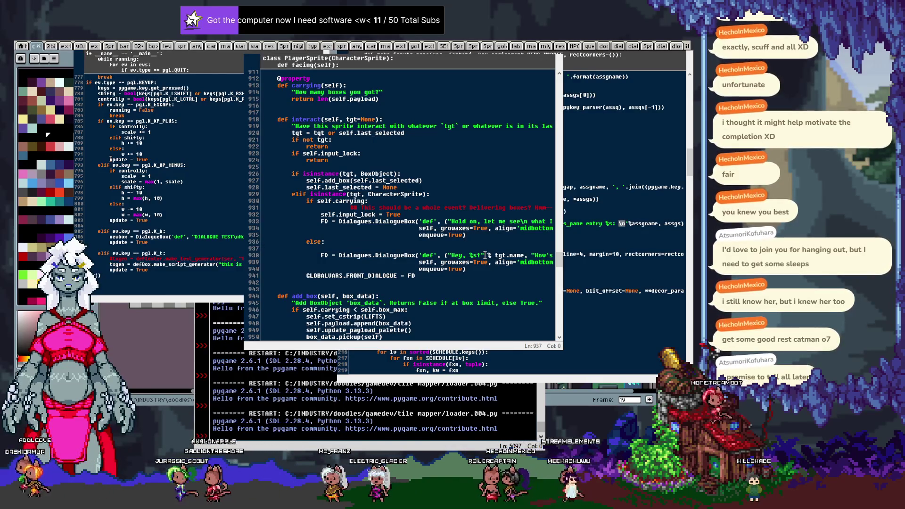
pyautogui.press('BackSpace')
# Move the carrying branch's self.input_lock = True above 'if self.carrying:', then return to Aseprite.
pyautogui.press('Home')
pyautogui.hotkey('shift', 'End')
pyautogui.hotkey('shift', 'Home')
pyautogui.hotkey('ctrl', 'c')
pyautogui.press('BackSpace')
pyautogui.press('BackSpace')
pyautogui.press('Up')
pyautogui.press('Up')
pyautogui.press('End')
pyautogui.press('Return')
pyautogui.hotkey('ctrl', 'v')
pyautogui.press('Down')
pyautogui.press('Down')
pyautogui.press('Down')
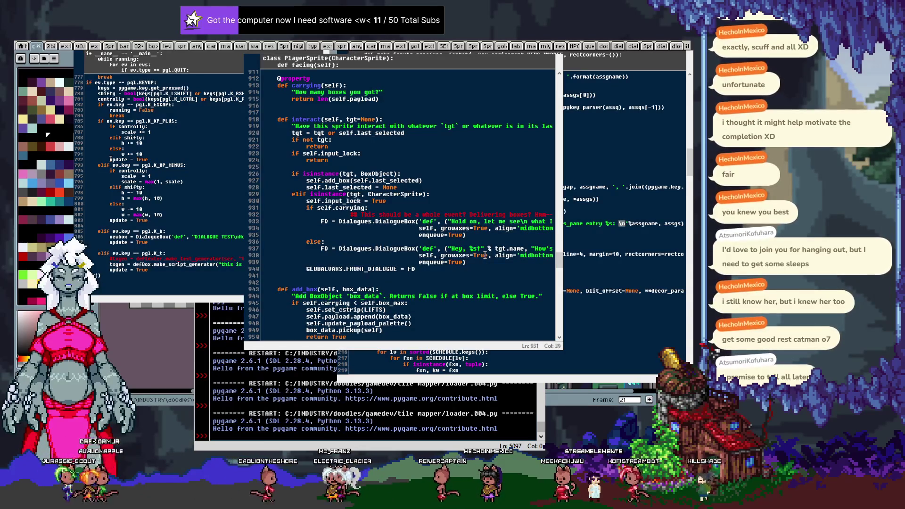
pyautogui.press('End')
pyautogui.press('Return')
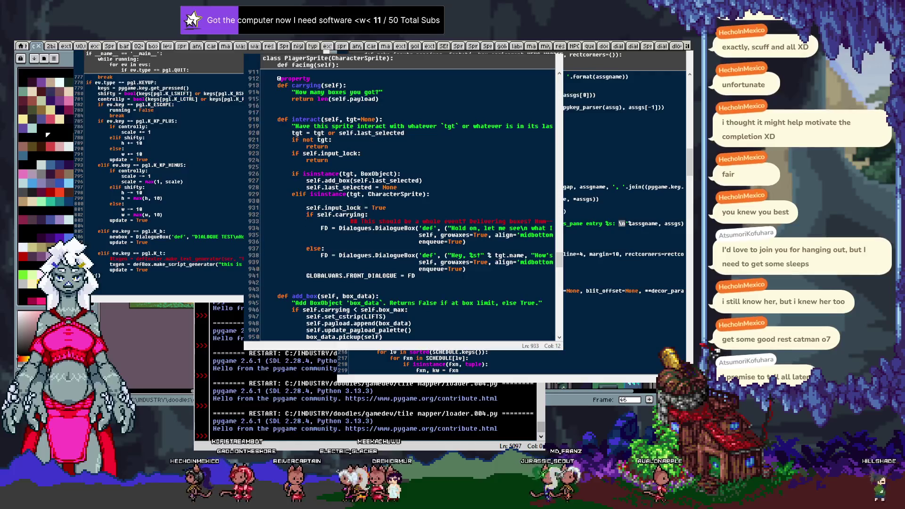
pyautogui.hotkey('alt', 'Tab')
pyautogui.click(269, 46)
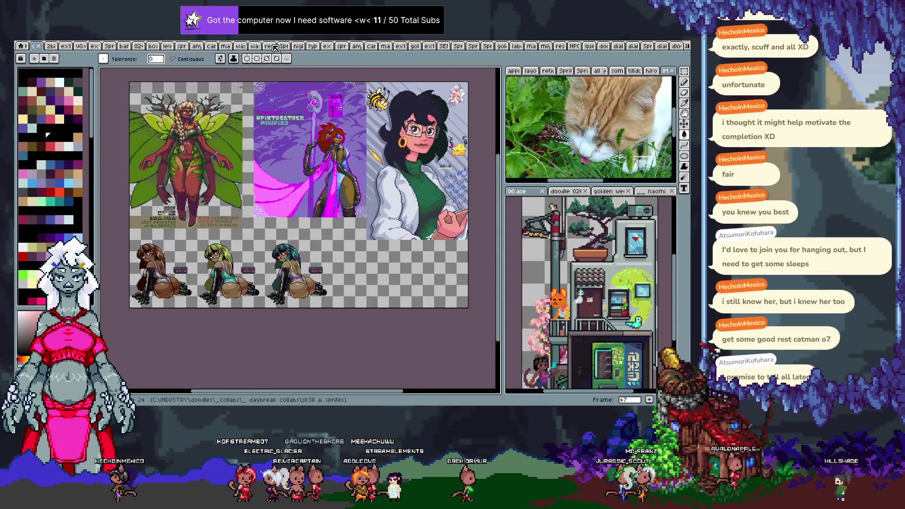
# Cycle through the open sheets to the grid of six small character sprites.
pyautogui.hotkey('ctrl', 'Tab')
pyautogui.hotkey('ctrl', 'Tab')
pyautogui.hotkey('ctrl', 'Tab')
pyautogui.hotkey('ctrl', 'Tab')
pyautogui.hotkey('ctrl', 'Tab')
pyautogui.hotkey('ctrl', 'Tab')
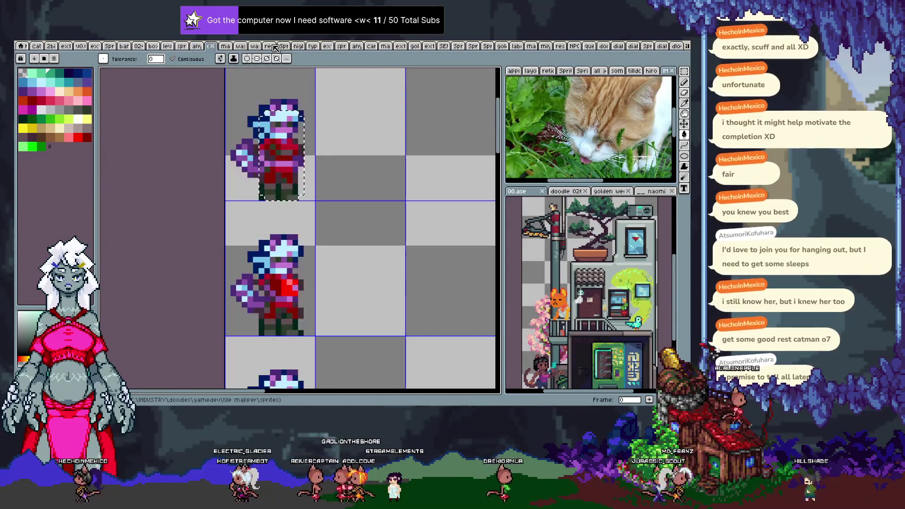
pyautogui.hotkey('ctrl', 'Tab')
pyautogui.hotkey('ctrl', 'Tab')
pyautogui.hotkey('ctrl', 'Tab')
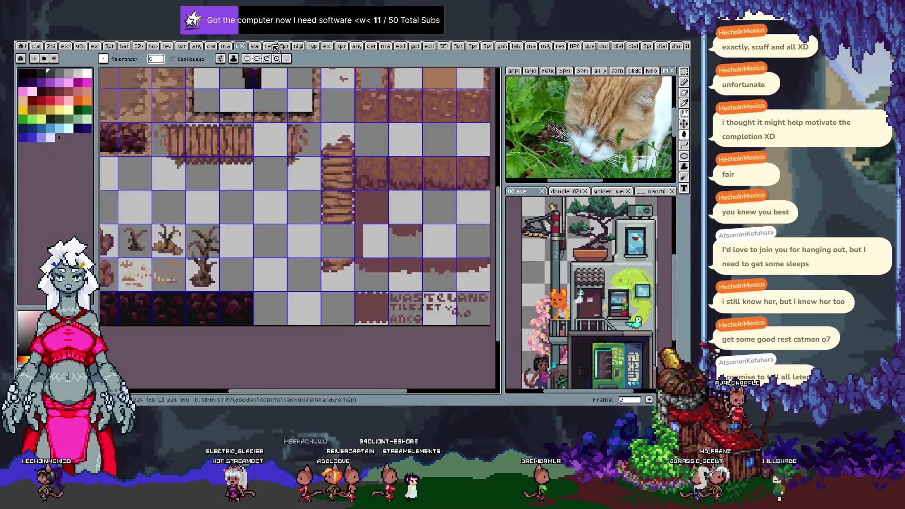
pyautogui.hotkey('ctrl', 'Tab')
pyautogui.hotkey('ctrl', 'Tab')
pyautogui.hotkey('ctrl', 'Tab')
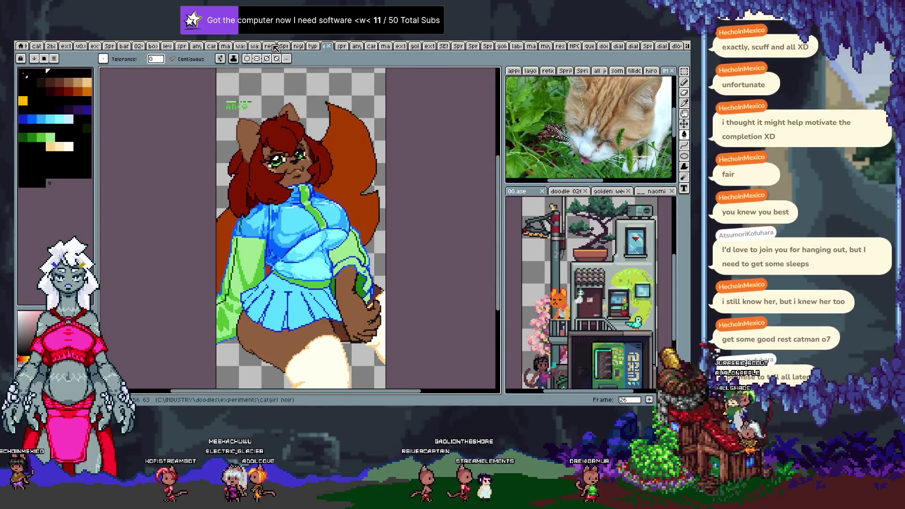
pyautogui.hotkey('ctrl', 'Tab')
pyautogui.hotkey('ctrl', 'Tab')
pyautogui.hotkey('ctrl', 'Tab')
pyautogui.hotkey('ctrl', 'Tab')
pyautogui.hotkey('ctrl', 'Tab')
pyautogui.hotkey('ctrl', 'Tab')
pyautogui.hotkey('ctrl', 'Tab')
pyautogui.hotkey('ctrl', 'shift', 'Tab')
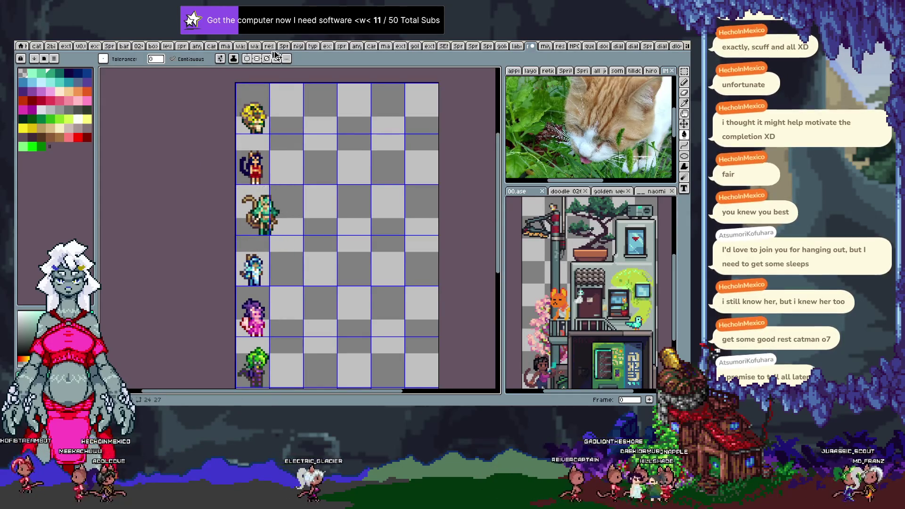
# Hand-letter MIYA in the empty cell beside the third character and open Save As.
pyautogui.moveTo(293, 265)
pyautogui.mouseDown()
pyautogui.moveTo(286, 228)
pyautogui.moveTo(293, 253)
pyautogui.mouseUp()
pyautogui.press('w')
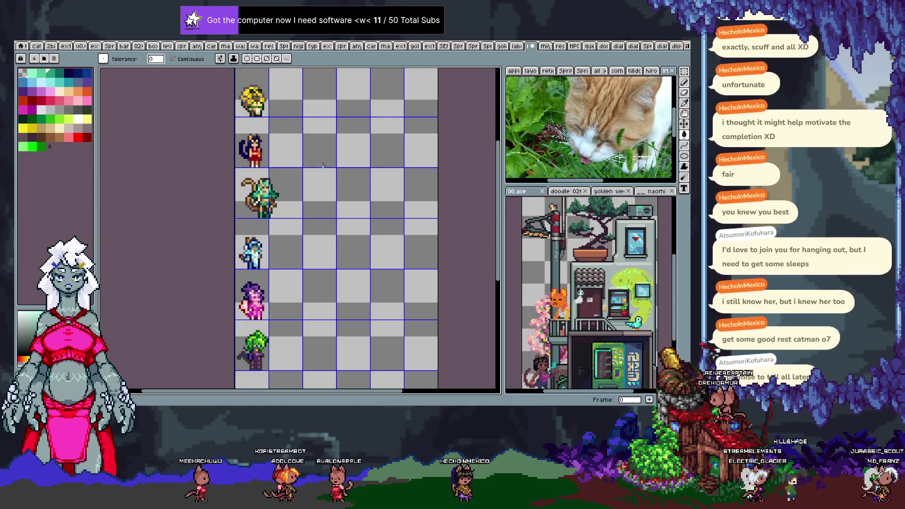
pyautogui.moveTo(309, 288)
pyautogui.mouseDown()
pyautogui.moveTo(319, 226)
pyautogui.moveTo(296, 302)
pyautogui.mouseUp()
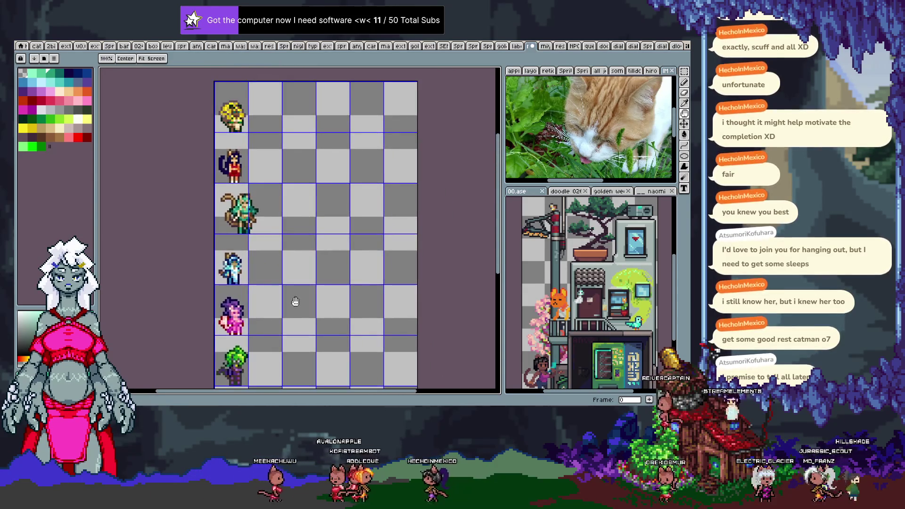
pyautogui.press('w')
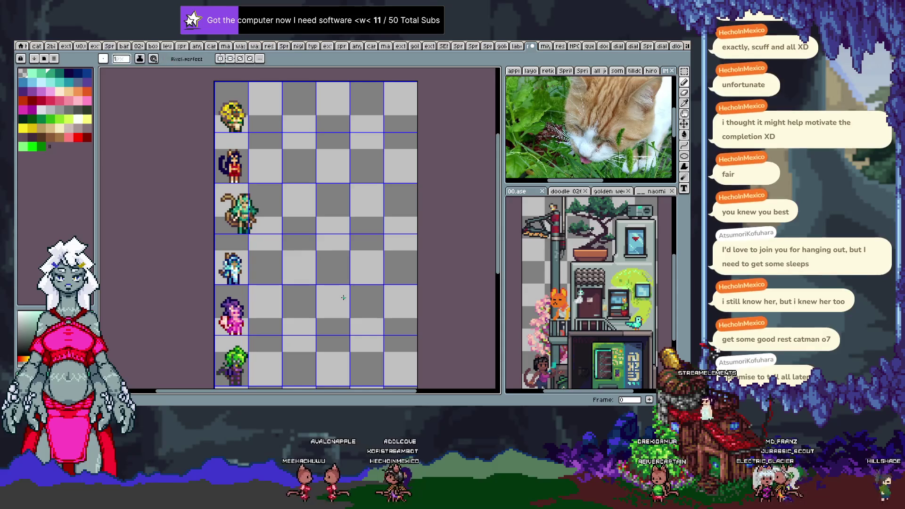
pyautogui.press('i')
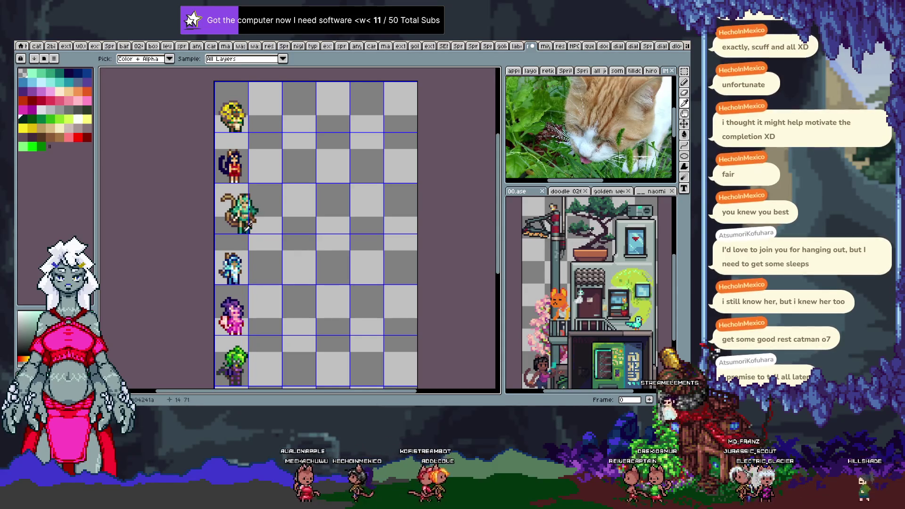
pyautogui.press('b')
pyautogui.moveTo(302, 230)
pyautogui.mouseDown()
pyautogui.moveTo(310, 209)
pyautogui.moveTo(354, 218)
pyautogui.moveTo(350, 232)
pyautogui.moveTo(384, 226)
pyautogui.mouseUp()
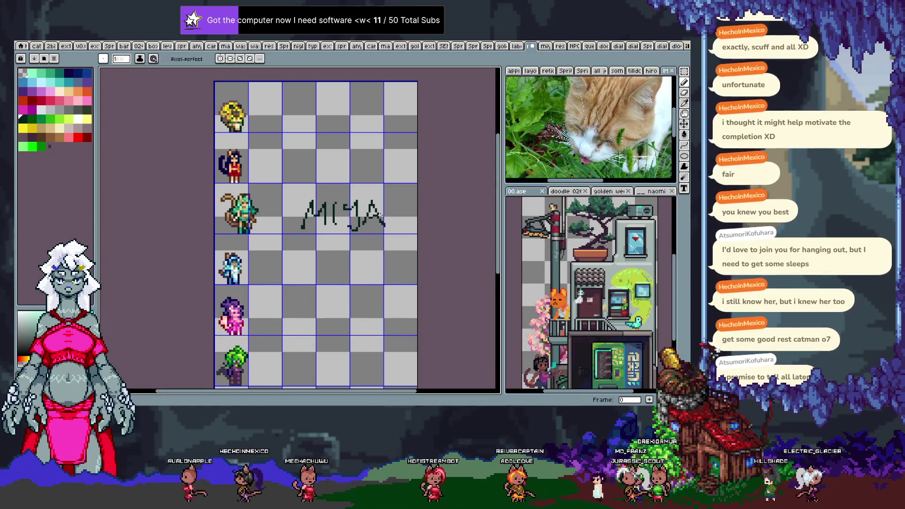
pyautogui.hotkey('ctrl', 'shift', 's')
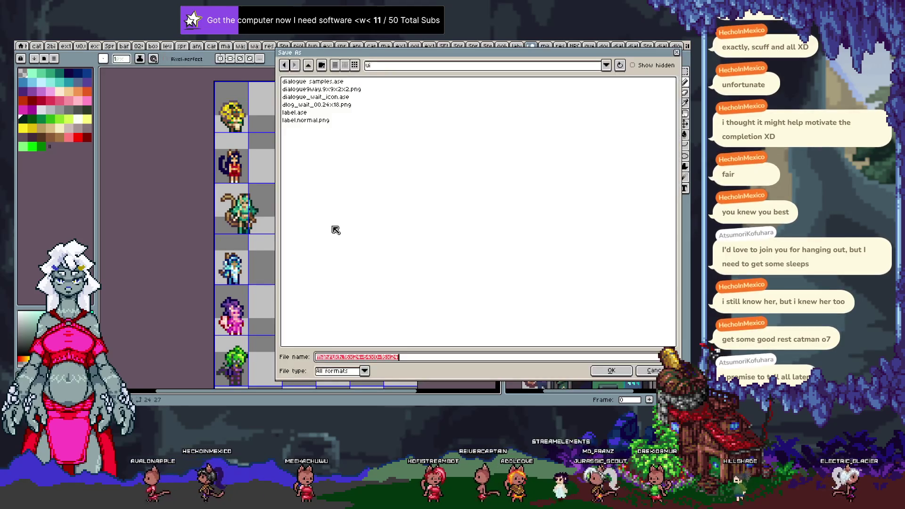
# Go up to gamedev, enter tile mapper, and create a new _ NOTES folder there.
pyautogui.click(309, 66)
pyautogui.click(307, 66)
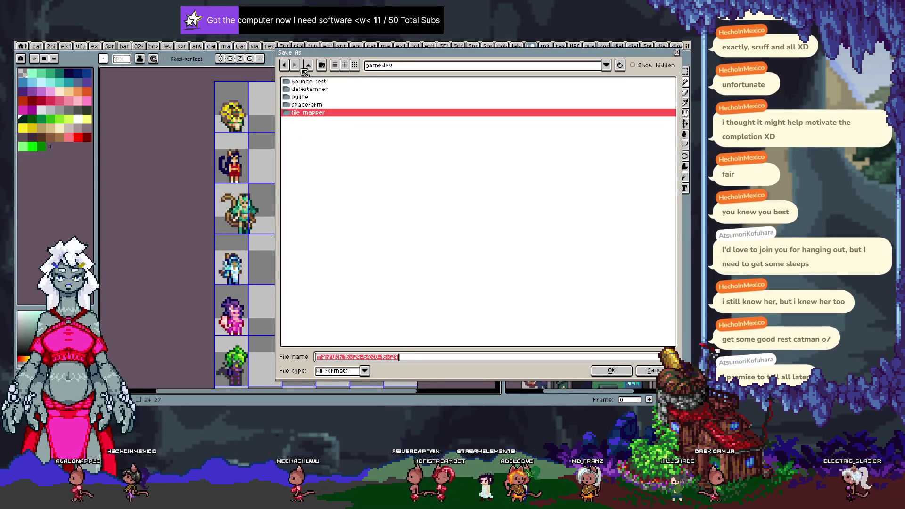
pyautogui.doubleClick(304, 113)
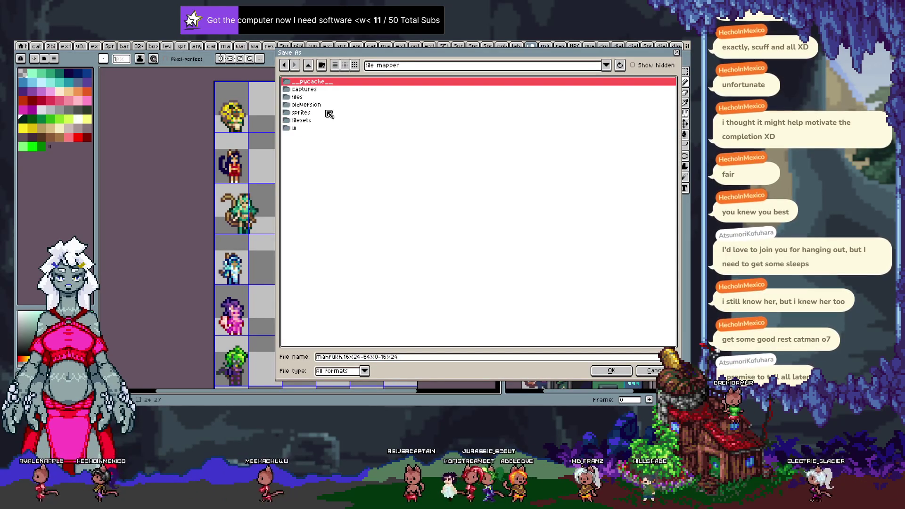
pyautogui.click(322, 67)
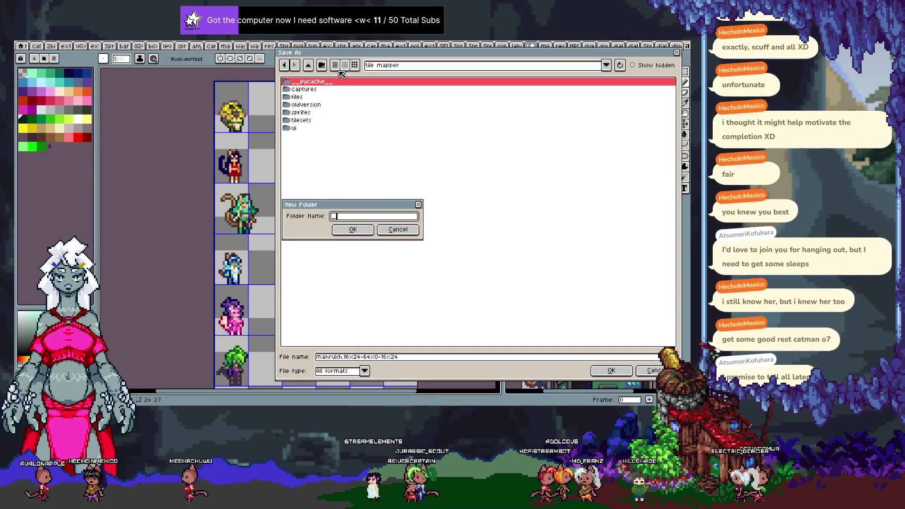
pyautogui.write('_NOTES')
pyautogui.press('Return')
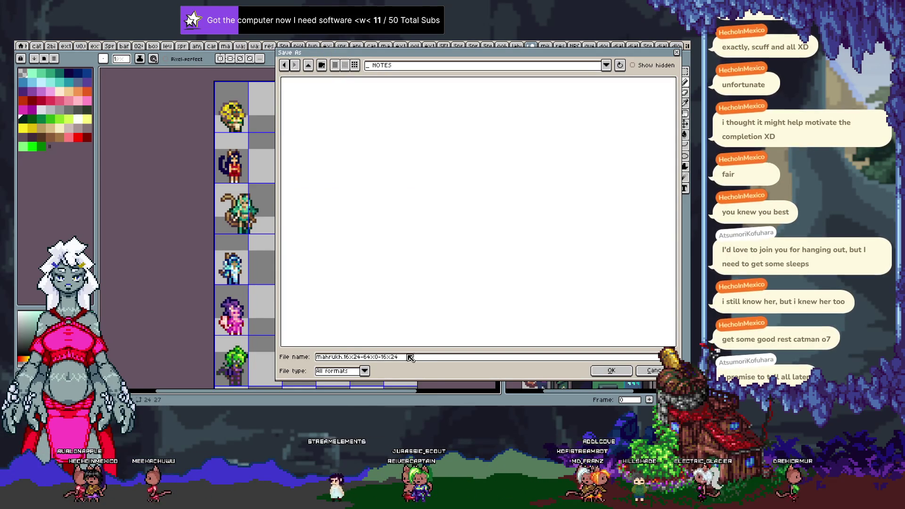
# Save the sheet as 'NPC sprite scratch sheet.png' in _ NOTES, overwriting the existing png.
pyautogui.doubleClick(417, 359)
pyautogui.write('NPC')
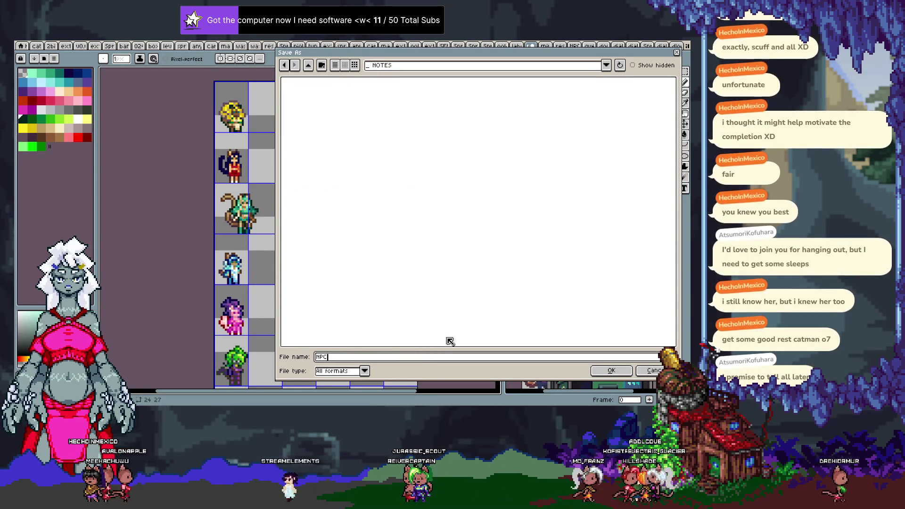
pyautogui.write('sprite scratch shee')
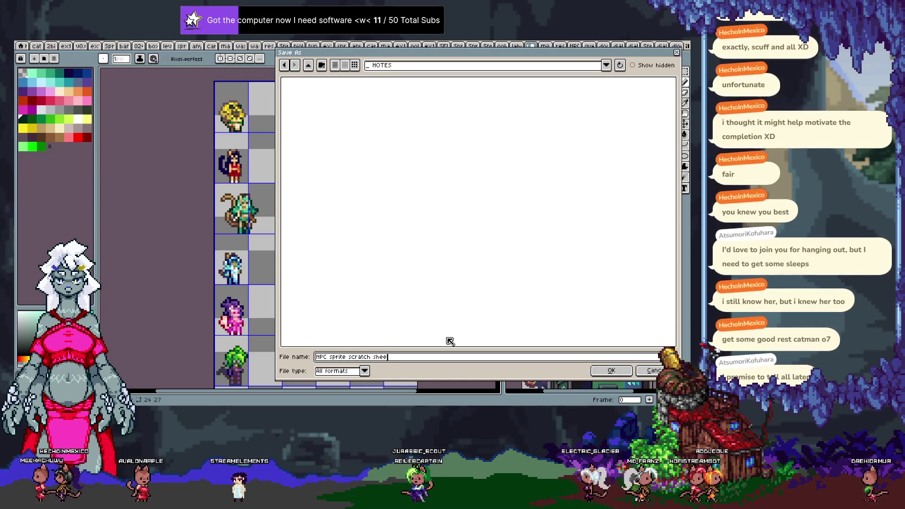
pyautogui.write('ng')
pyautogui.press('Return')
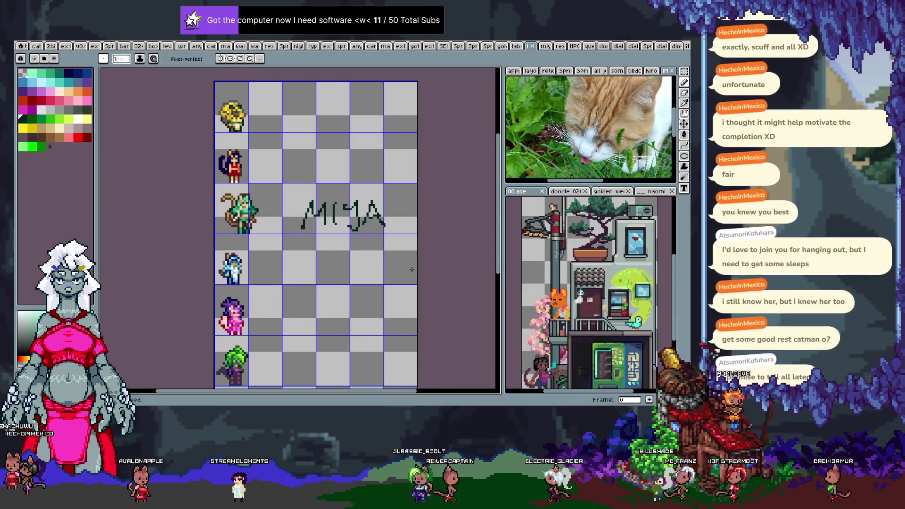
pyautogui.hotkey('ctrl', 'shift', 's')
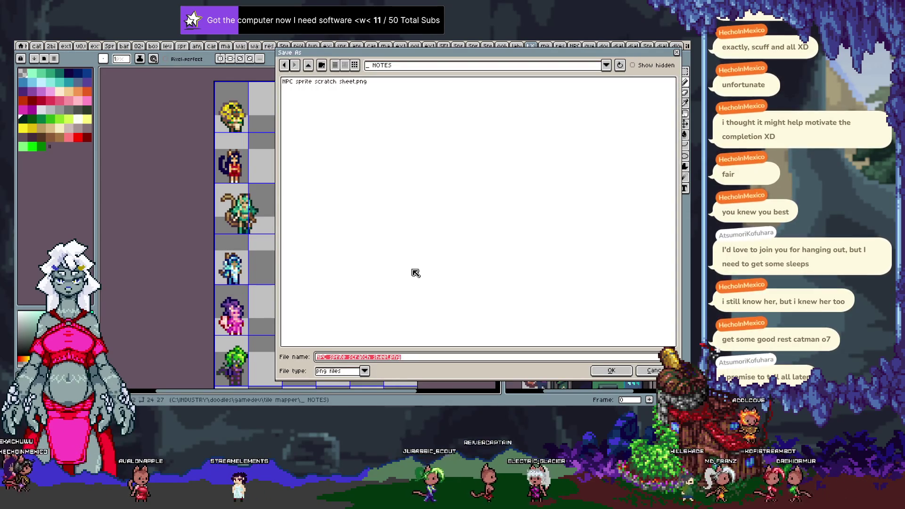
pyautogui.press('Return')
pyautogui.press('Return')
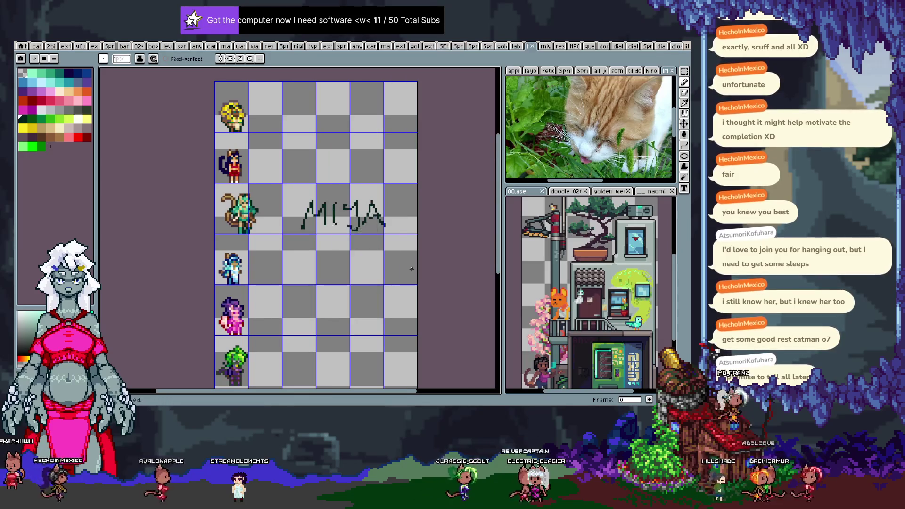
pyautogui.moveTo(330, 259)
pyautogui.mouseDown()
pyautogui.moveTo(344, 170)
pyautogui.moveTo(354, 266)
pyautogui.mouseUp()
# Widen the sheet's canvas to the right in Canvas Size.
pyautogui.scroll(-1, 317, 211)
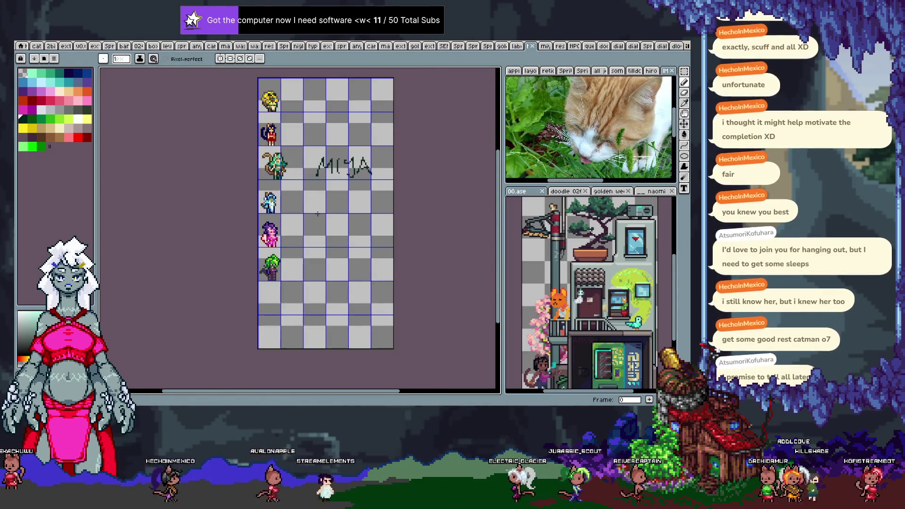
pyautogui.hotkey('ctrl', 'alt', 'c')
pyautogui.moveTo(394, 184); pyautogui.dragTo(559, 188)
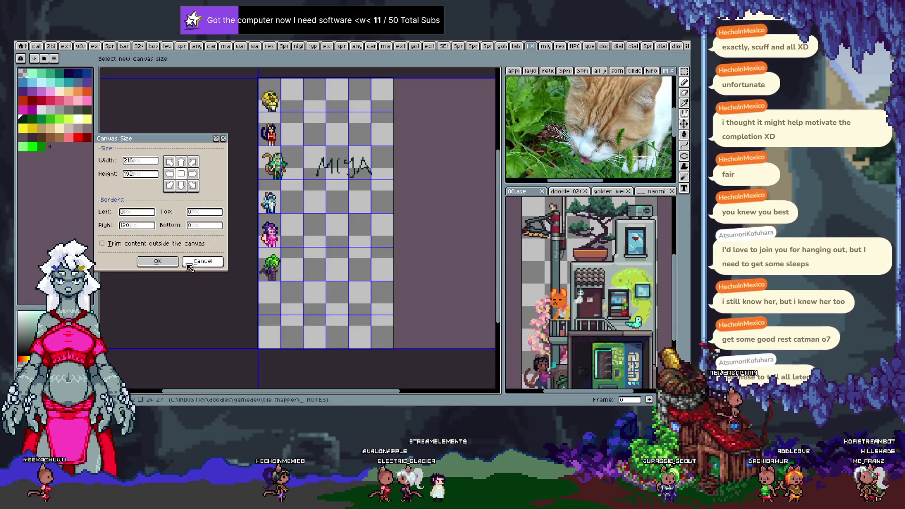
pyautogui.click(172, 262)
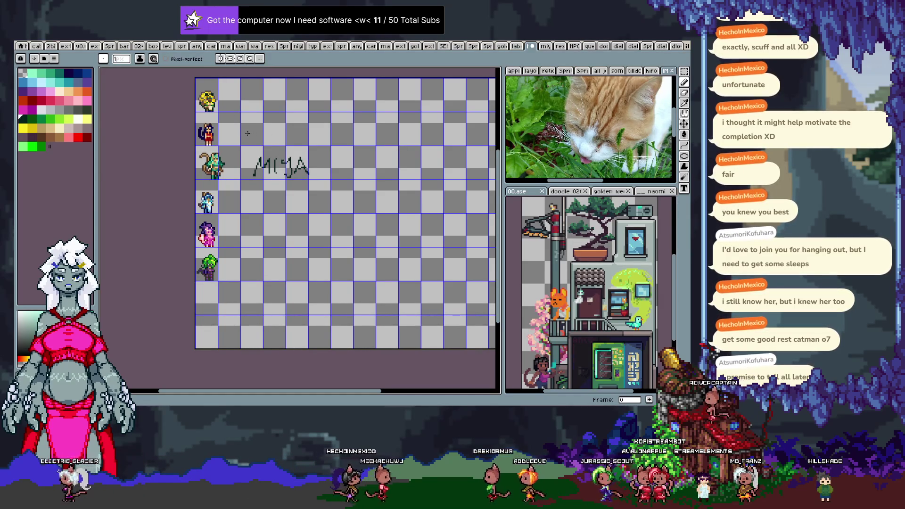
# Switch to the catgirl noir file from its 'cat' document tab.
pyautogui.scroll(1, 237, 131)
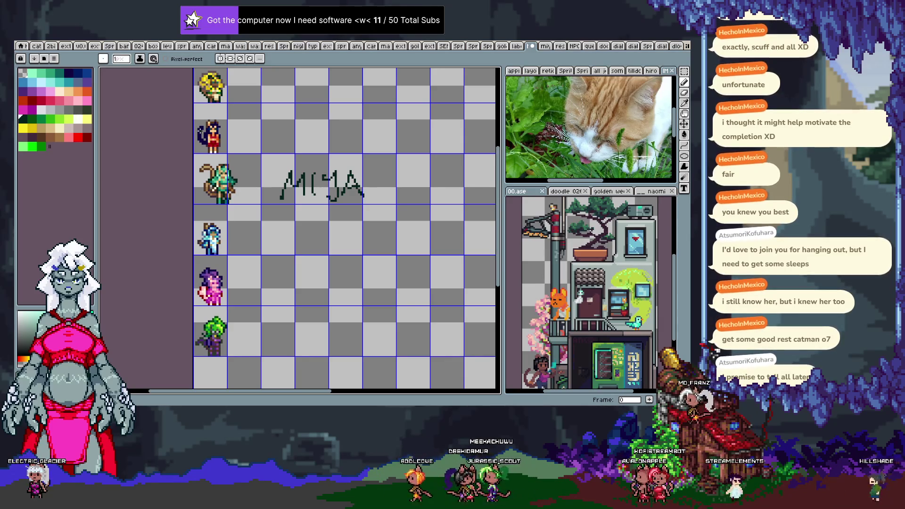
pyautogui.click(37, 47)
pyautogui.press('Right')
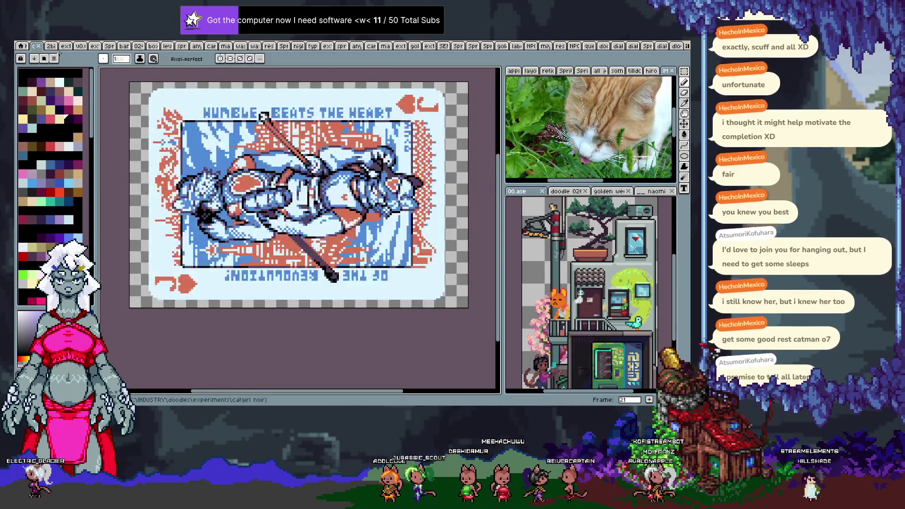
# Step through the catgirl noir file's early frames, skipping past the sparse frame.
pyautogui.press('Right')
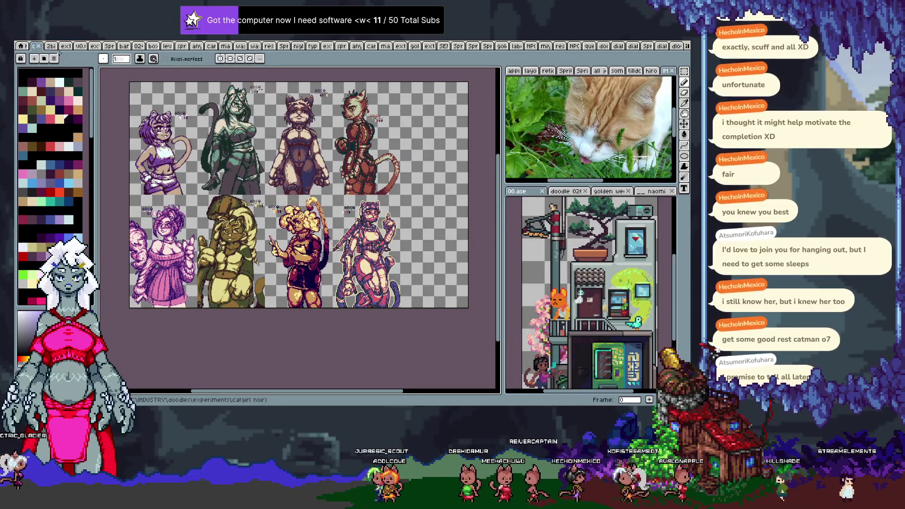
pyautogui.press('Right')
pyautogui.press('Right')
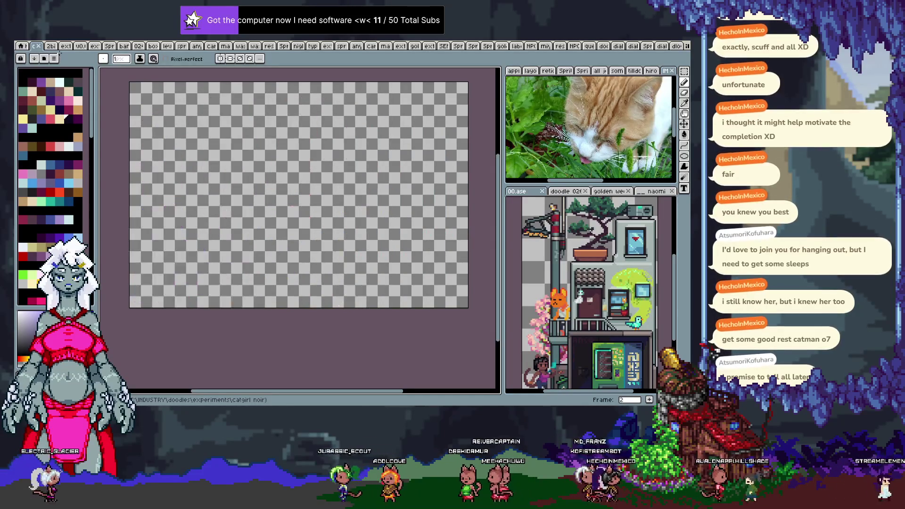
pyautogui.press('Left')
pyautogui.press('Right')
pyautogui.press('Right')
pyautogui.press('Right')
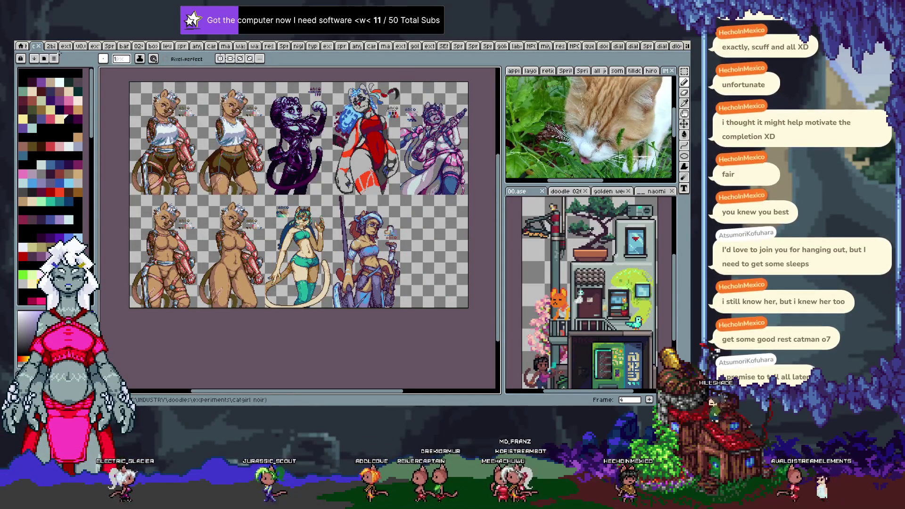
pyautogui.press('Right')
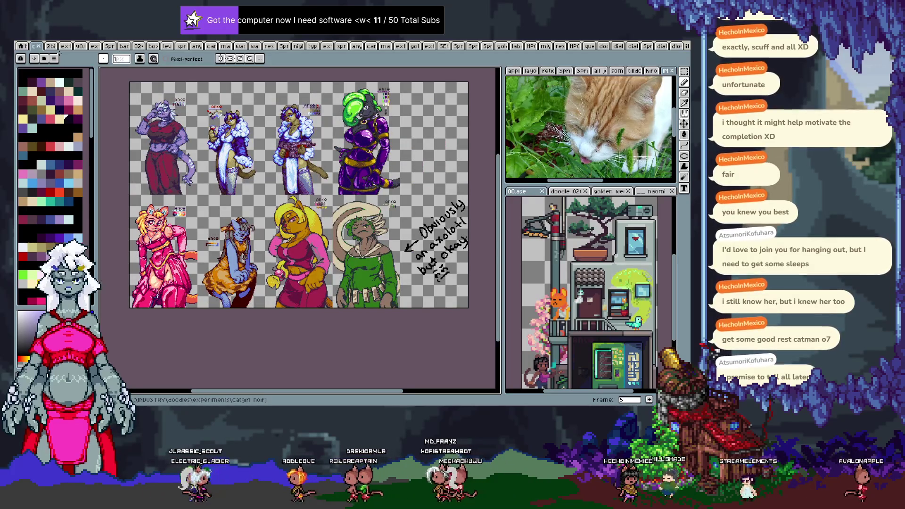
pyautogui.press('Right')
pyautogui.press('Right')
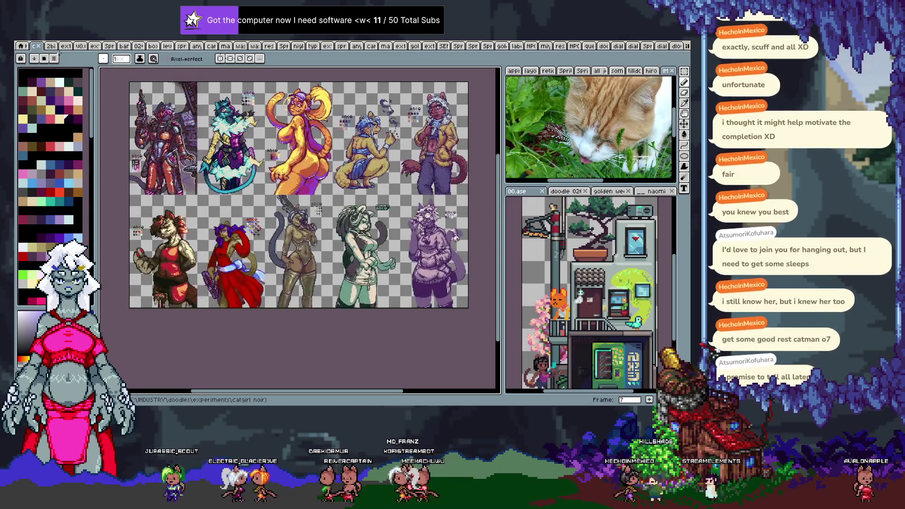
pyautogui.press('Right')
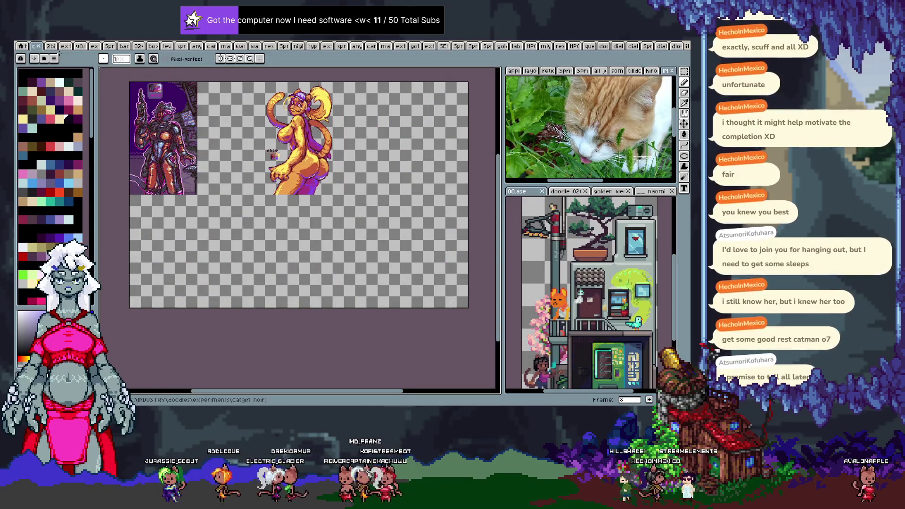
pyautogui.press('Right')
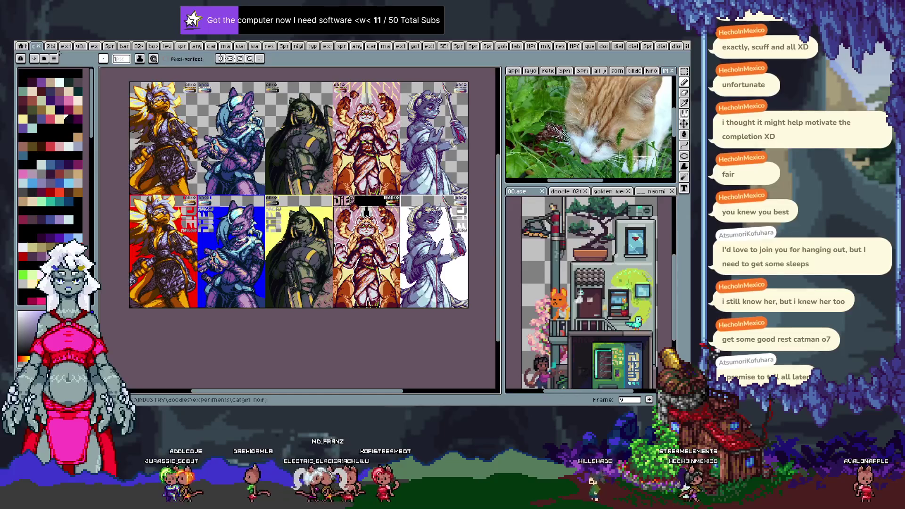
pyautogui.press('Right')
pyautogui.press('Right')
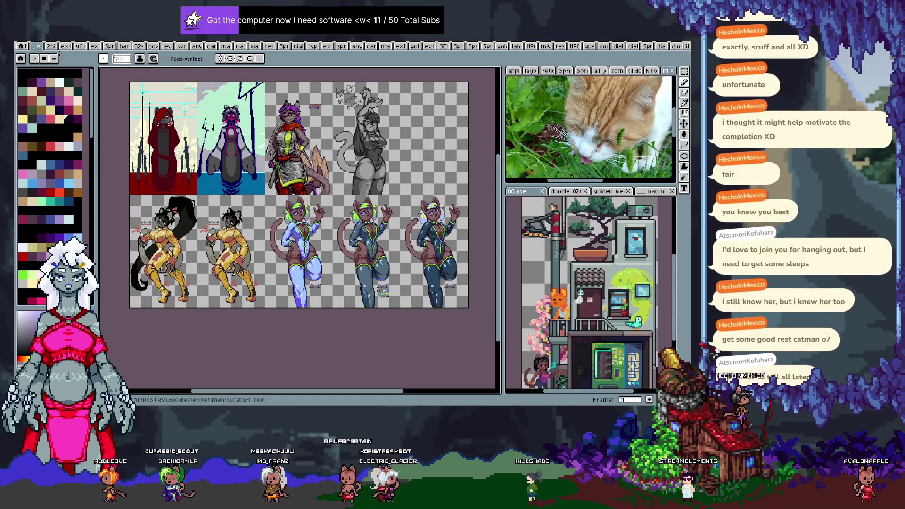
pyautogui.press('Right')
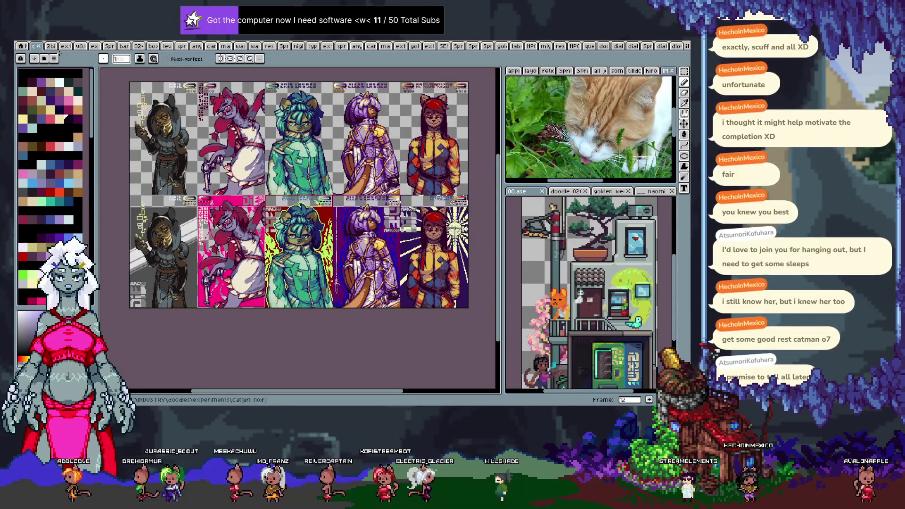
pyautogui.press('Right')
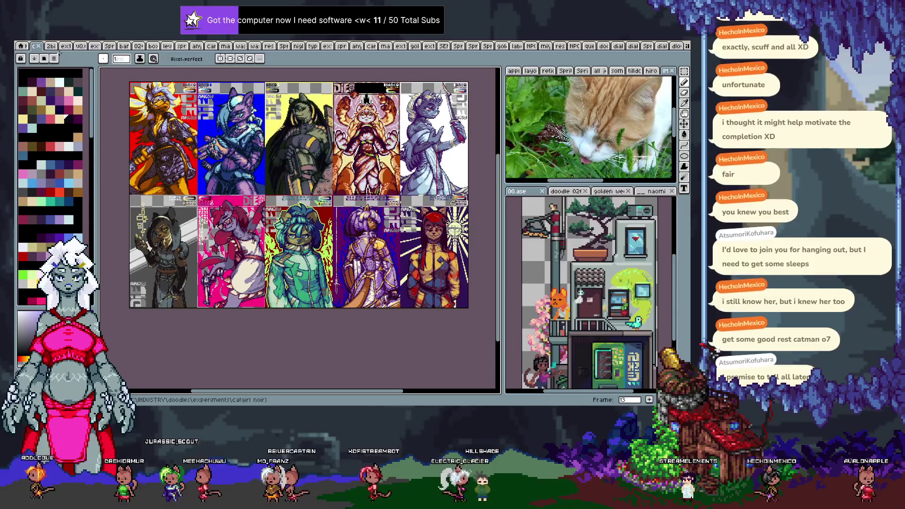
pyautogui.press('Right')
pyautogui.press('Right')
pyautogui.press('Left')
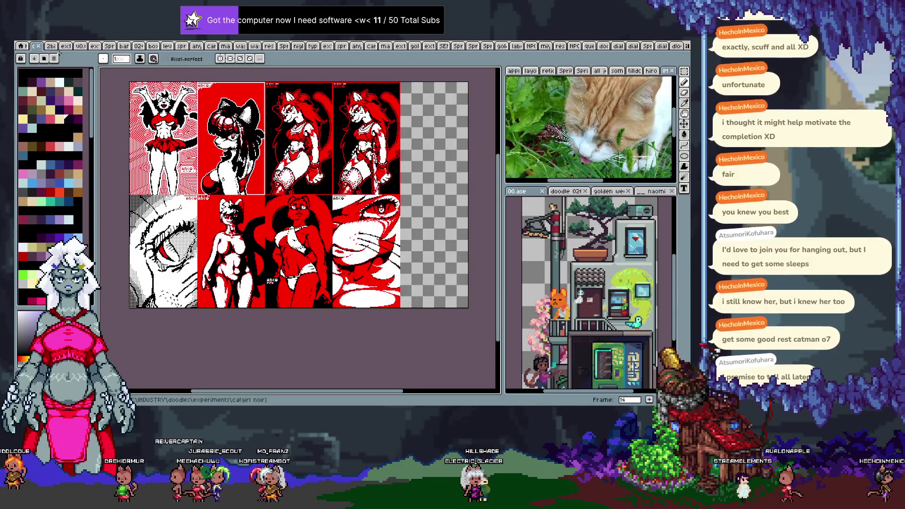
# Continue past the EDGL poster and tarot card frames toward frame 32.
pyautogui.press('Right')
pyautogui.press('Right')
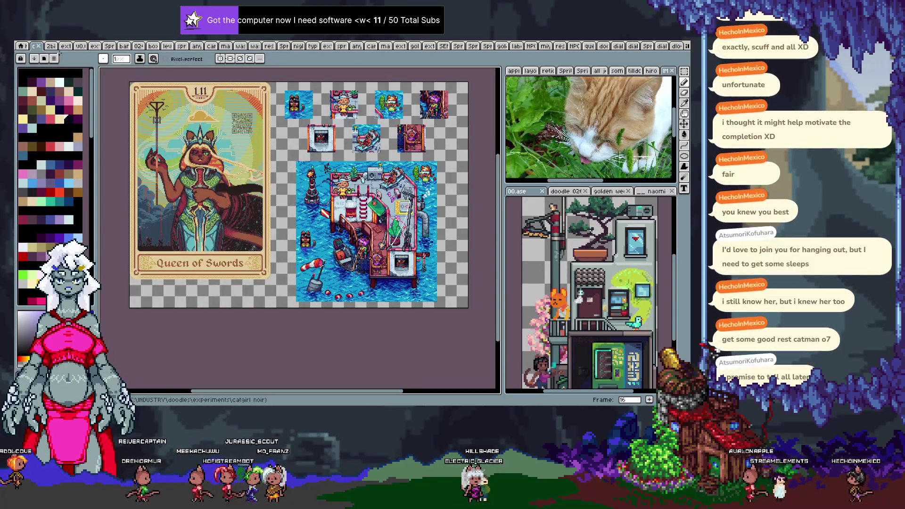
pyautogui.press('Right')
pyautogui.press('Right')
pyautogui.press('Right')
pyautogui.press('Right')
pyautogui.press('Right')
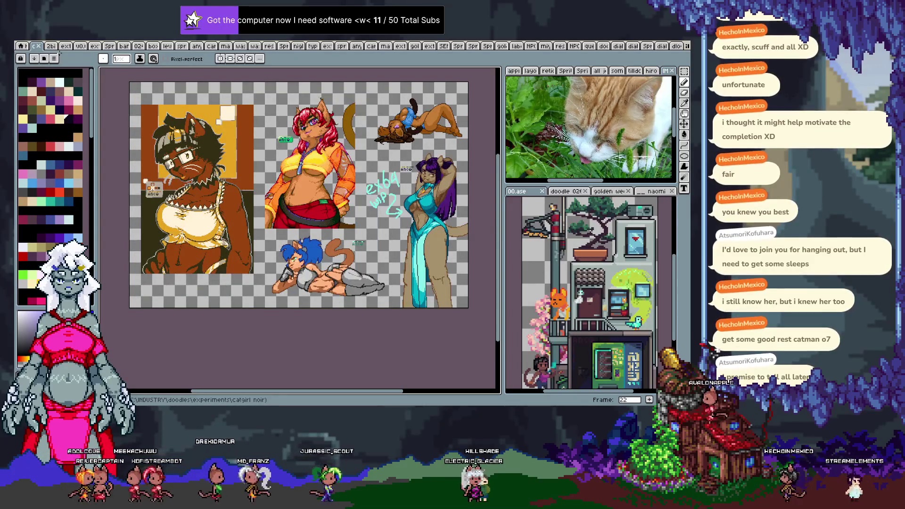
pyautogui.press('Right')
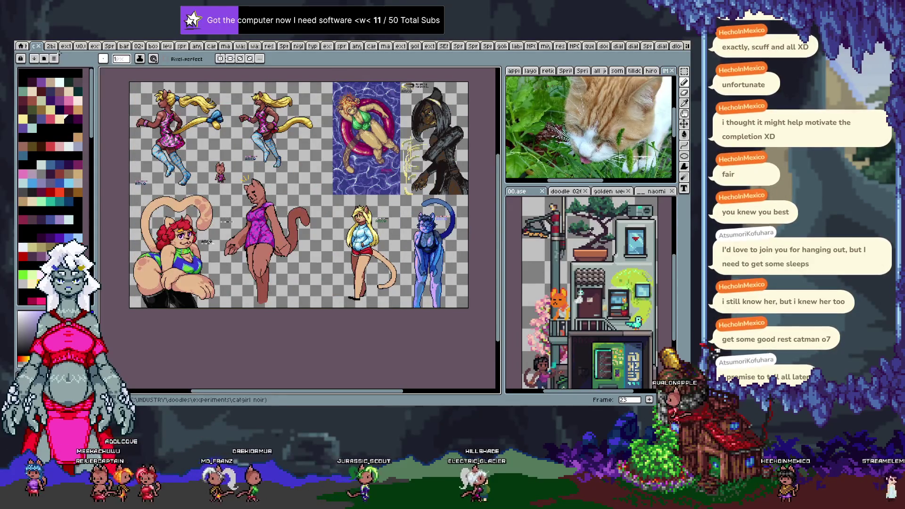
pyautogui.press('Right')
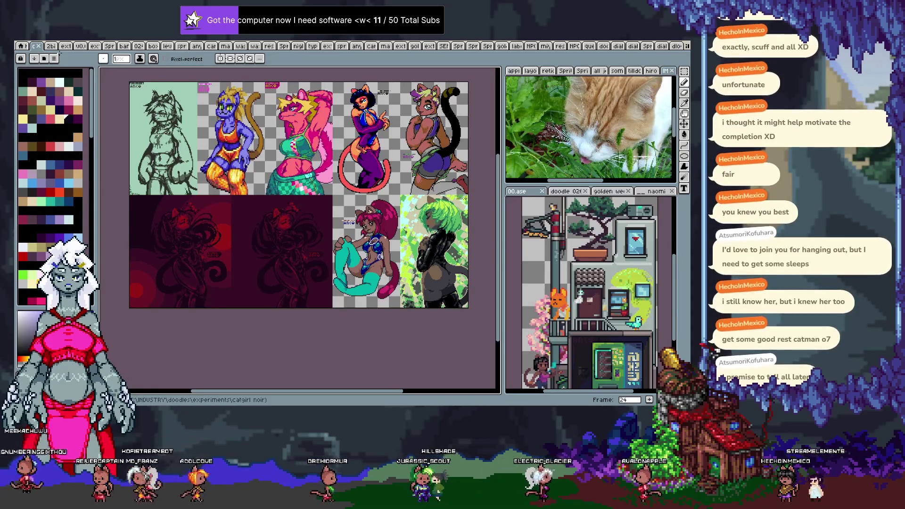
pyautogui.press('Right')
pyautogui.press('Right')
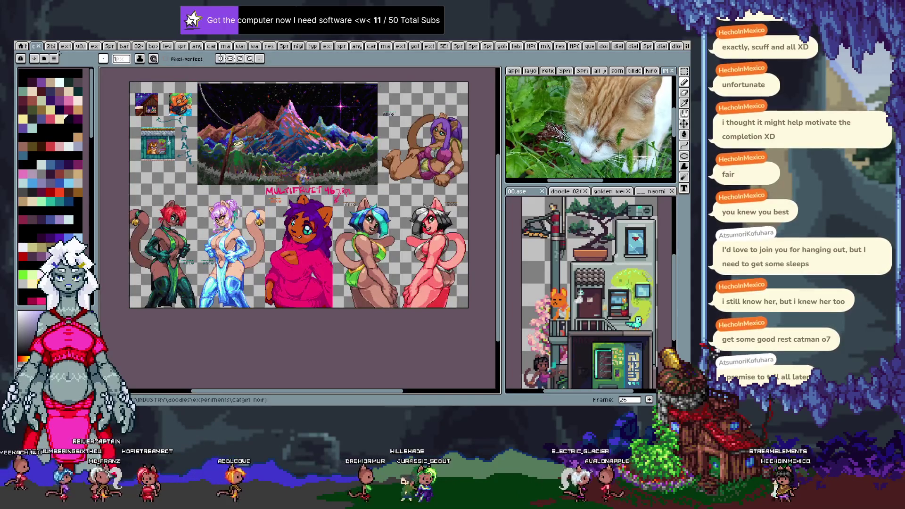
pyautogui.press('Right')
pyautogui.press('Right')
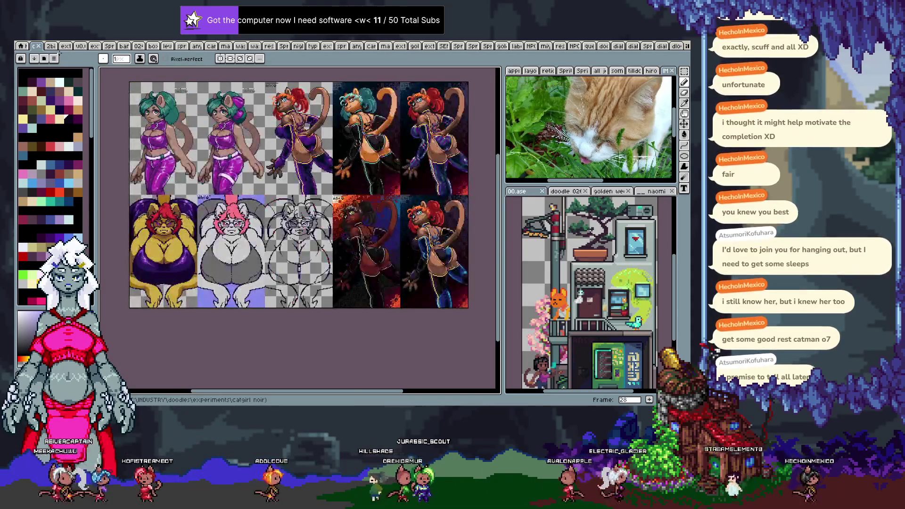
pyautogui.press('Right')
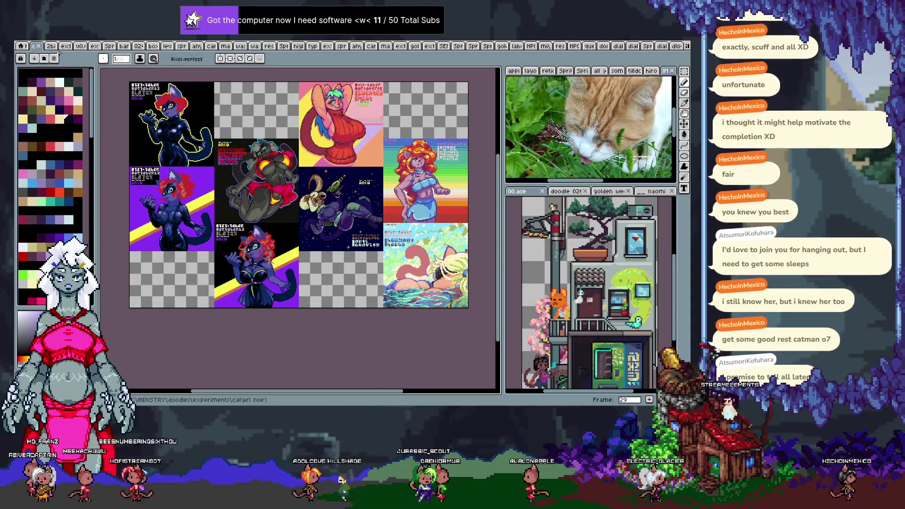
pyautogui.press('Right')
pyautogui.press('Left')
pyautogui.press('Right')
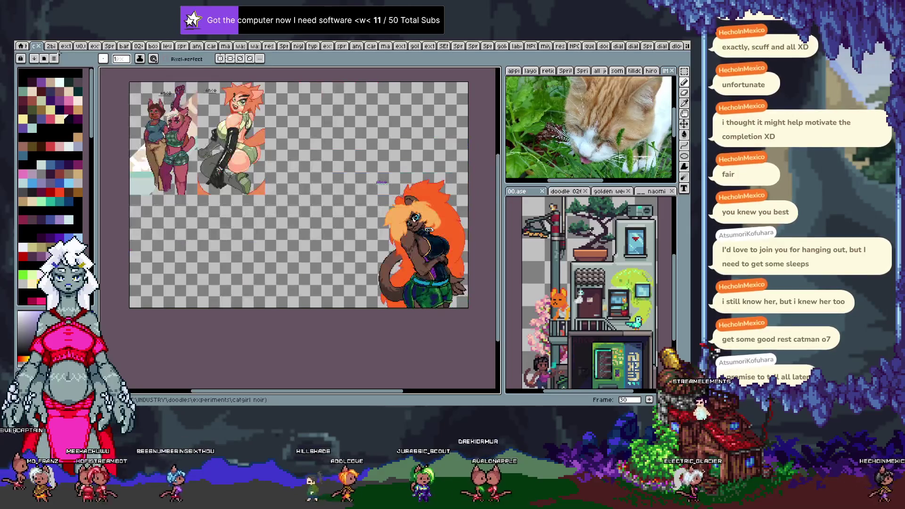
pyautogui.press('Right')
pyautogui.press('Right')
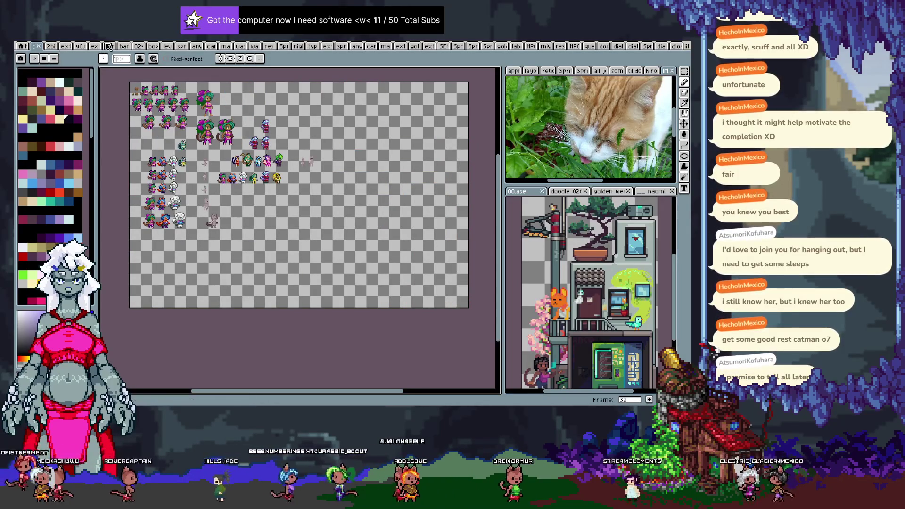
# Zoom in on frame 32's small character sprites, then return to the first frame.
pyautogui.scroll(1, 228, 150)
pyautogui.scroll(1, 229, 149)
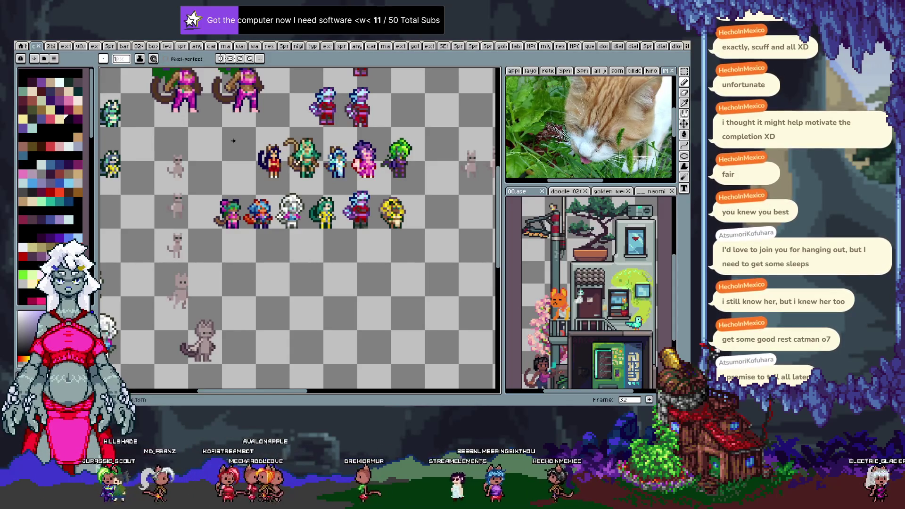
pyautogui.hotkey('ctrl', 'Tab')
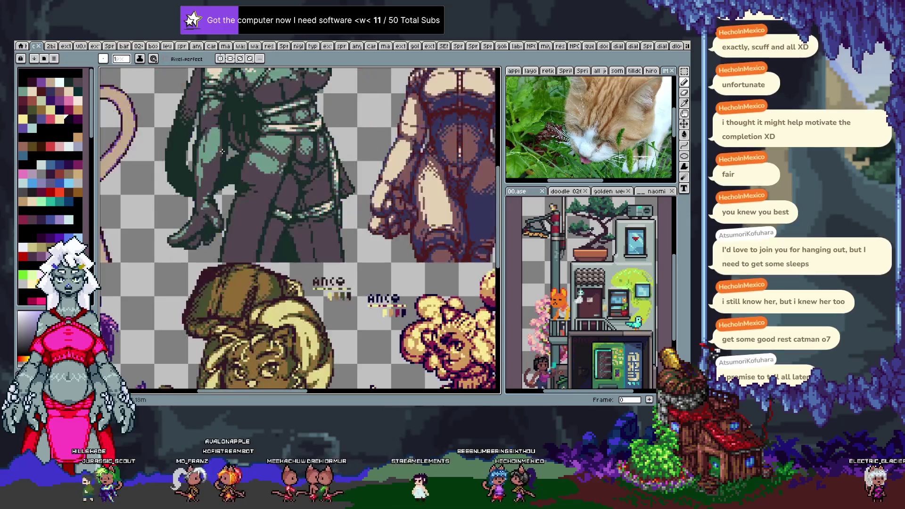
# Advance the character artwork from frame 7 to frame 12, then cycle to the sprites sheet.
pyautogui.scroll(-3, 223, 151)
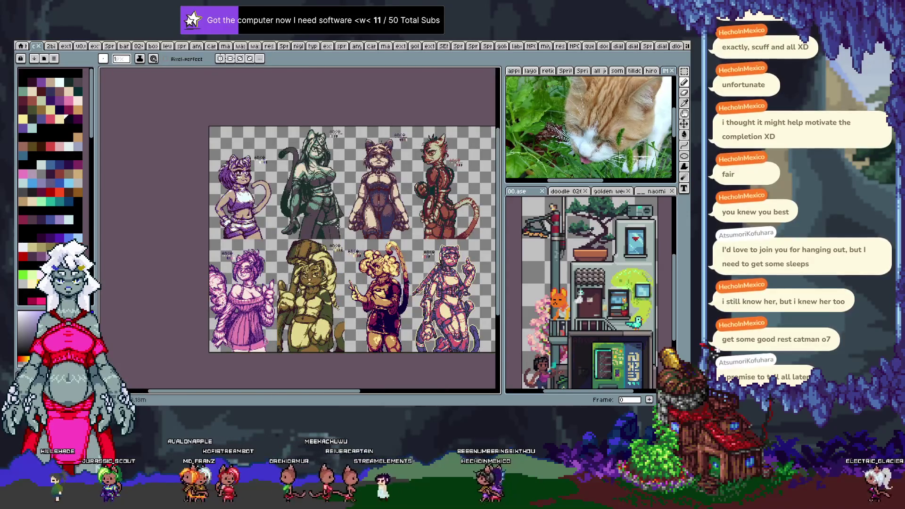
pyautogui.press('Right')
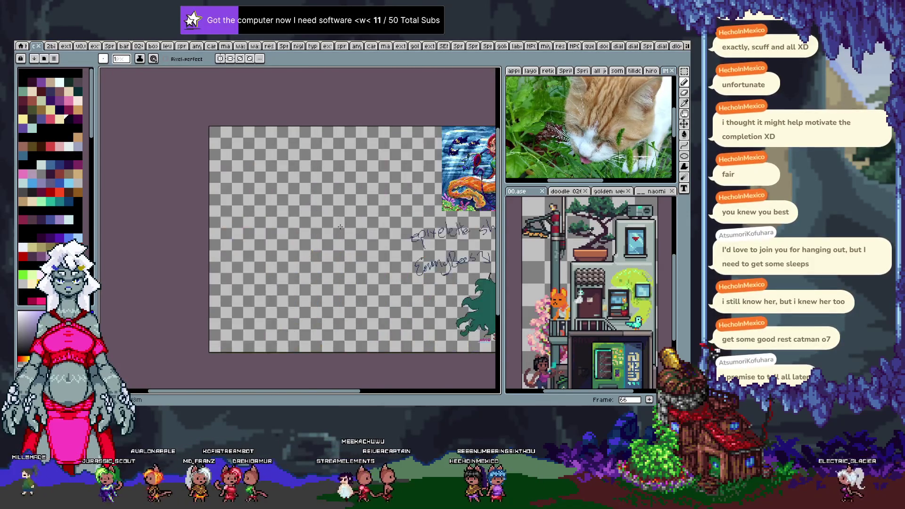
pyautogui.press('Right')
pyautogui.press('Right')
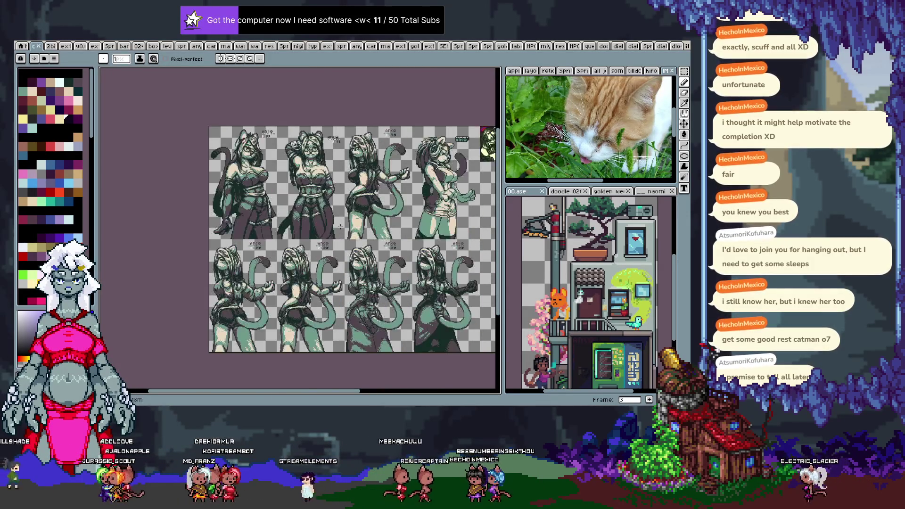
pyautogui.press('Right')
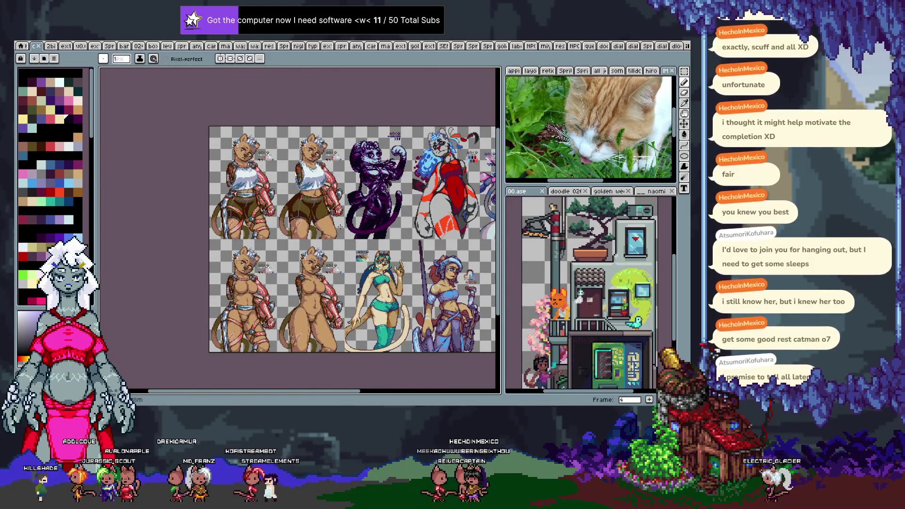
pyautogui.press('Right')
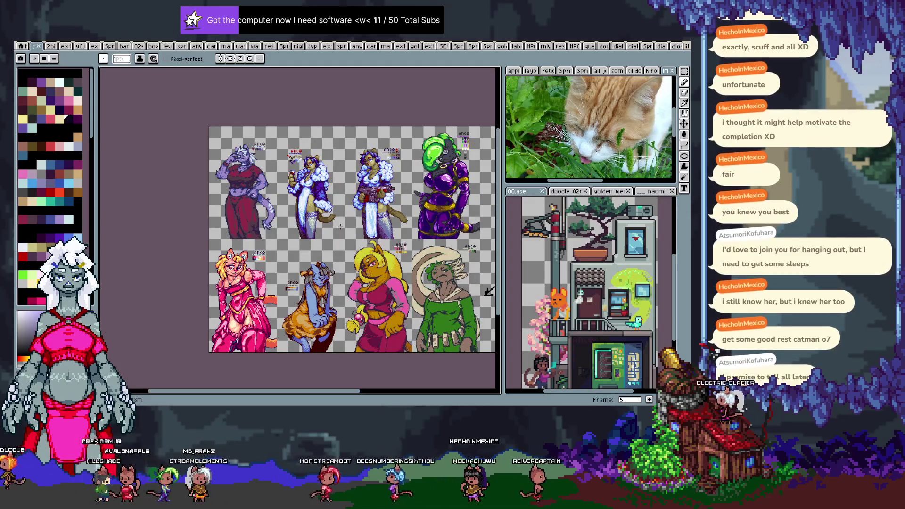
pyautogui.press('Right')
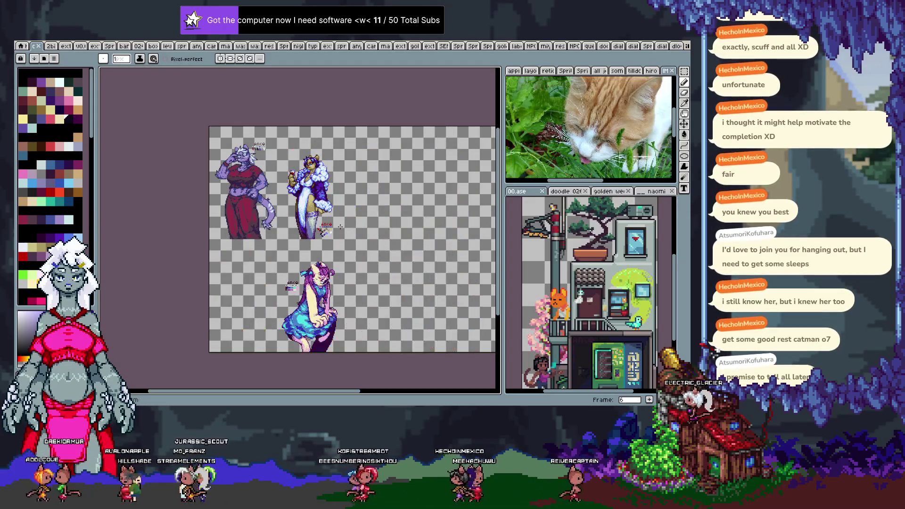
pyautogui.press('Right')
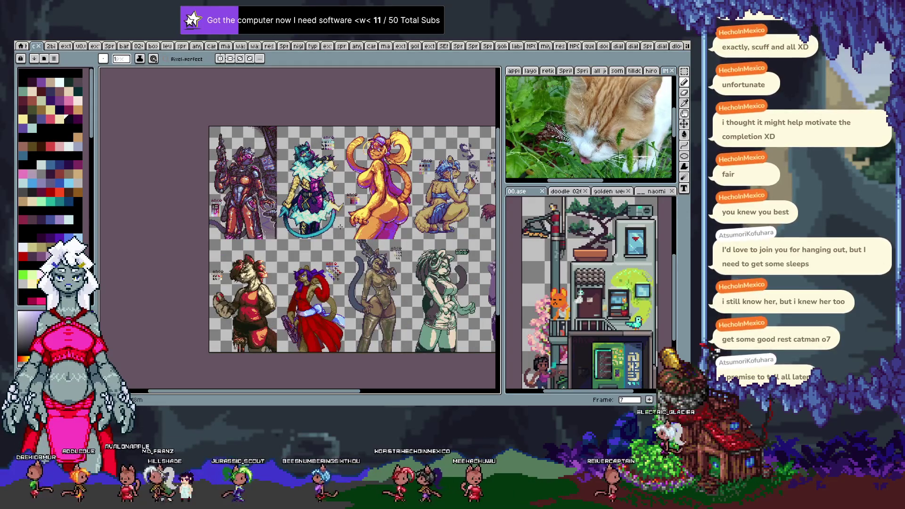
pyautogui.press('Right')
pyautogui.press('Right')
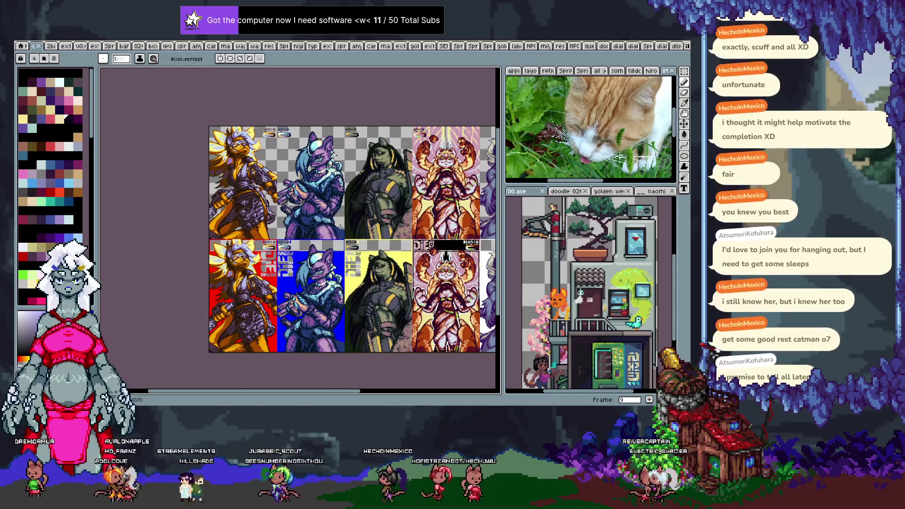
pyautogui.press('Right')
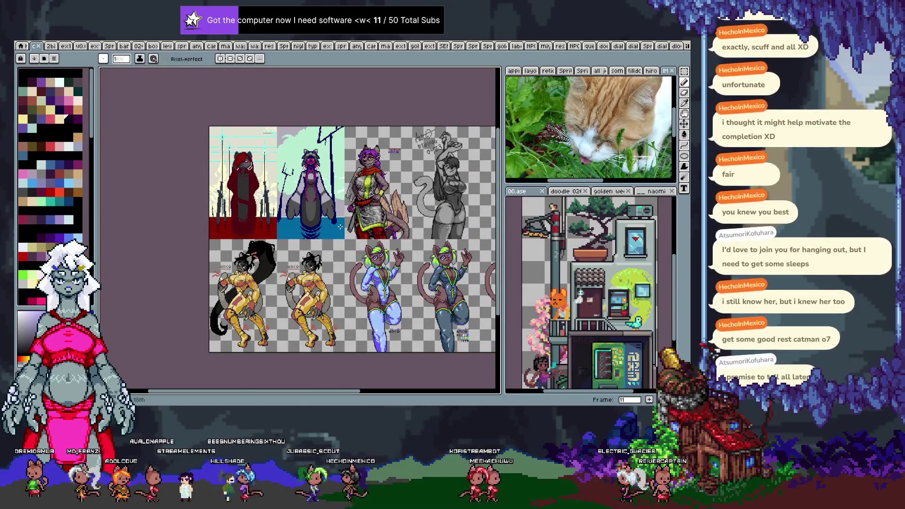
pyautogui.press('Right')
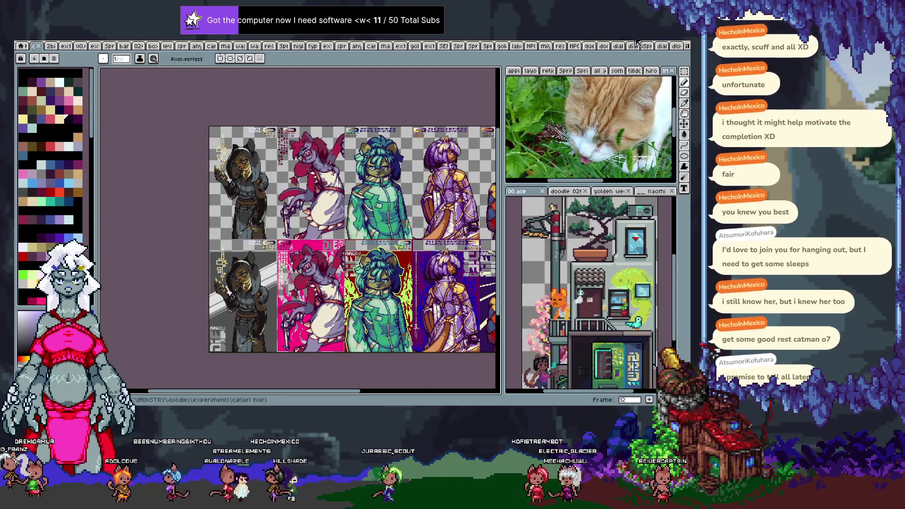
pyautogui.hotkey('ctrl', 'Tab')
pyautogui.hotkey('ctrl', 'Tab')
pyautogui.hotkey('ctrl', 'Tab')
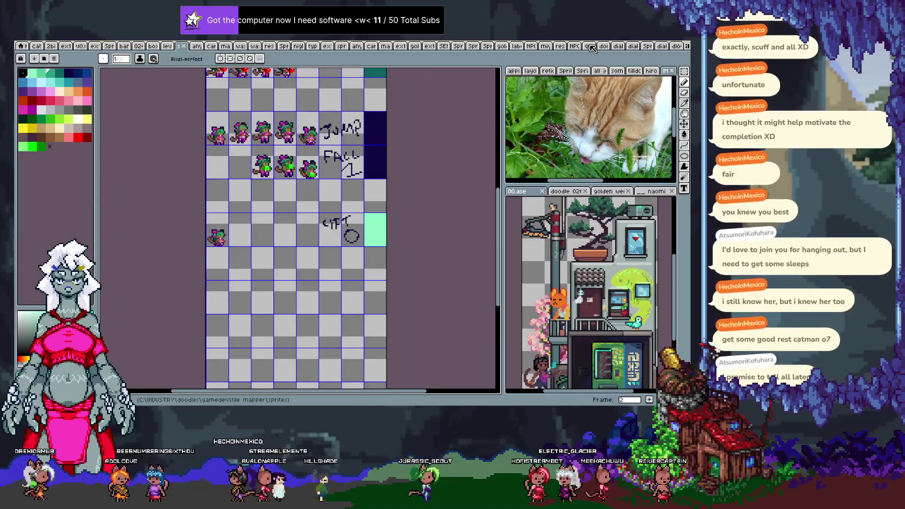
# Cycle through the open documents with Ctrl+Tab until the MIYA notes sheet is active.
pyautogui.hotkey('ctrl', 'Tab')
pyautogui.hotkey('ctrl', 'Tab')
pyautogui.hotkey('ctrl', 'Tab')
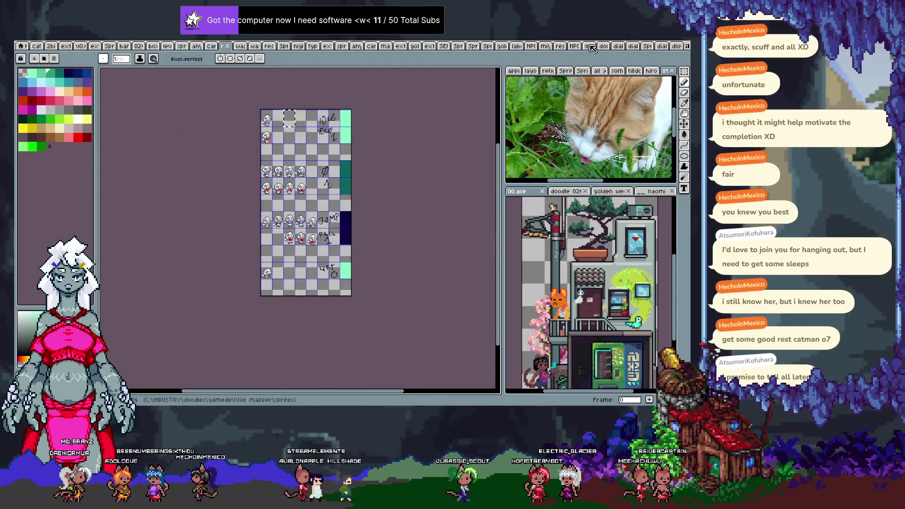
pyautogui.hotkey('ctrl', 'Tab')
pyautogui.hotkey('ctrl', 'Tab')
pyautogui.hotkey('ctrl', 'Tab')
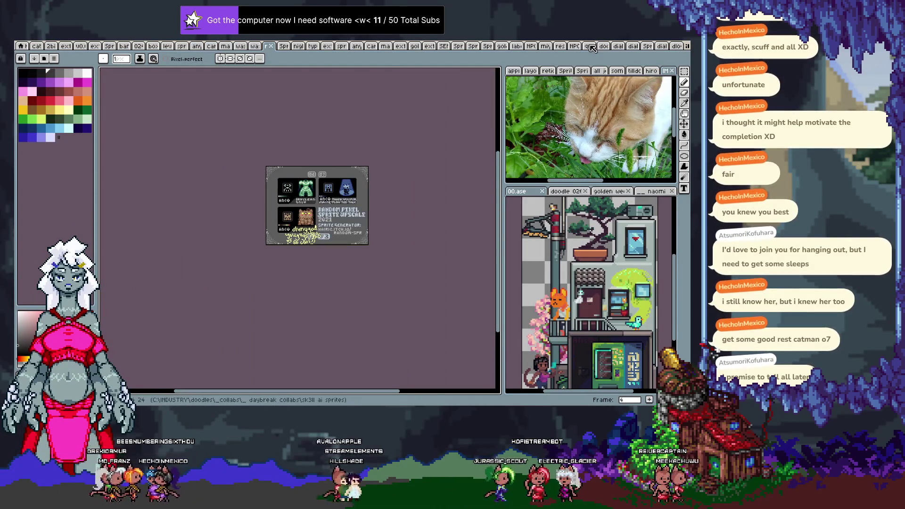
pyautogui.hotkey('ctrl', 'Tab')
pyautogui.hotkey('ctrl', 'Tab')
pyautogui.hotkey('ctrl', 'Tab')
pyautogui.hotkey('ctrl', 'Tab')
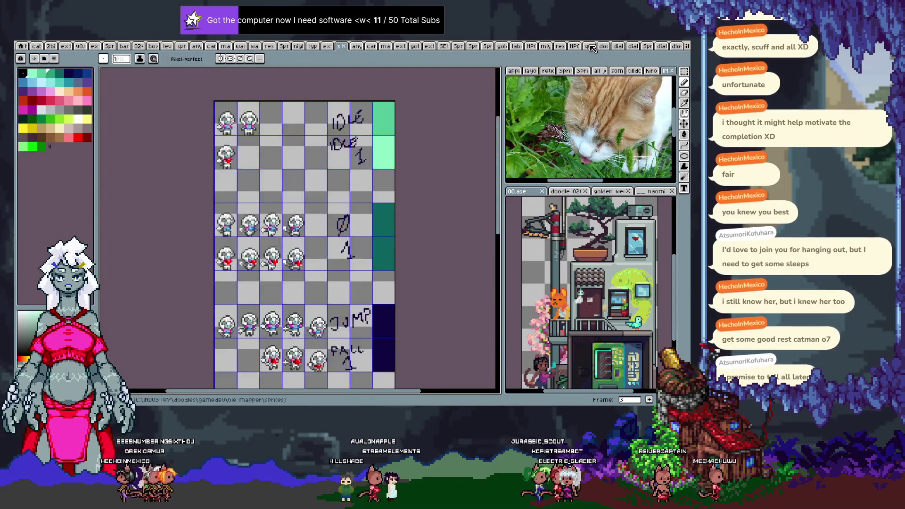
pyautogui.hotkey('ctrl', 'Tab')
pyautogui.hotkey('ctrl', 'Tab')
pyautogui.hotkey('ctrl', 'Tab')
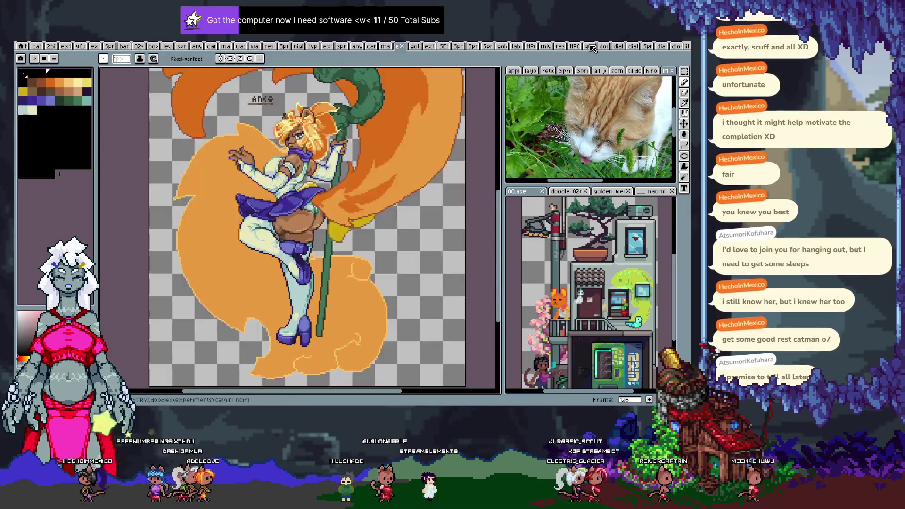
pyautogui.hotkey('ctrl', 'Tab')
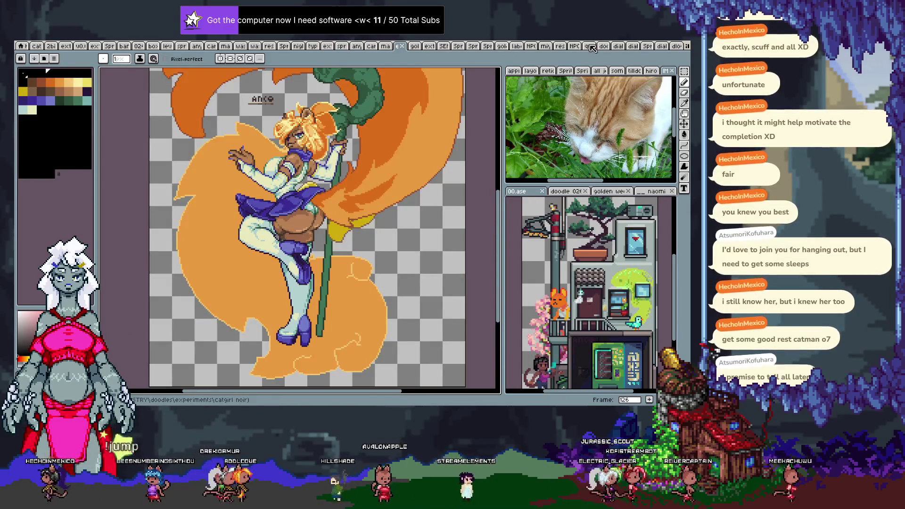
pyautogui.hotkey('ctrl', 'Tab')
pyautogui.hotkey('ctrl', 'Tab')
pyautogui.hotkey('ctrl', 'Tab')
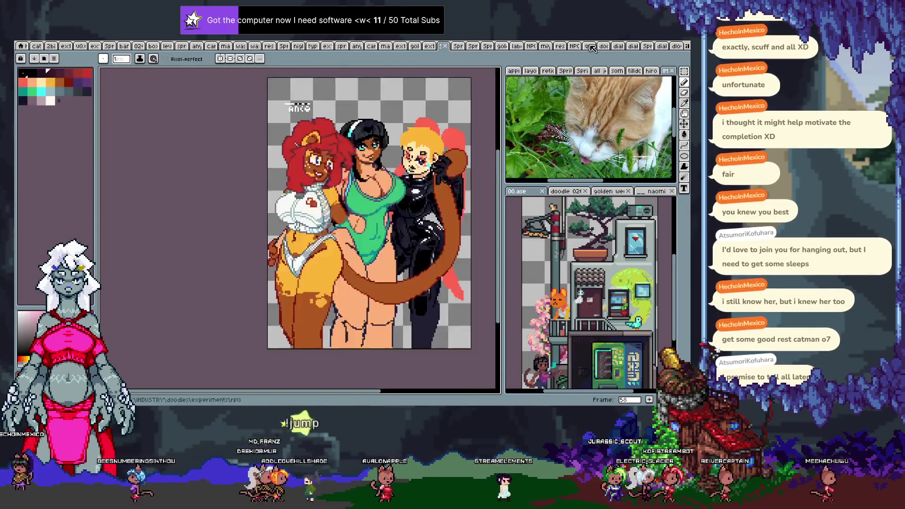
pyautogui.hotkey('ctrl', 'Tab')
pyautogui.hotkey('ctrl', 'Tab')
pyautogui.hotkey('ctrl', 'Tab')
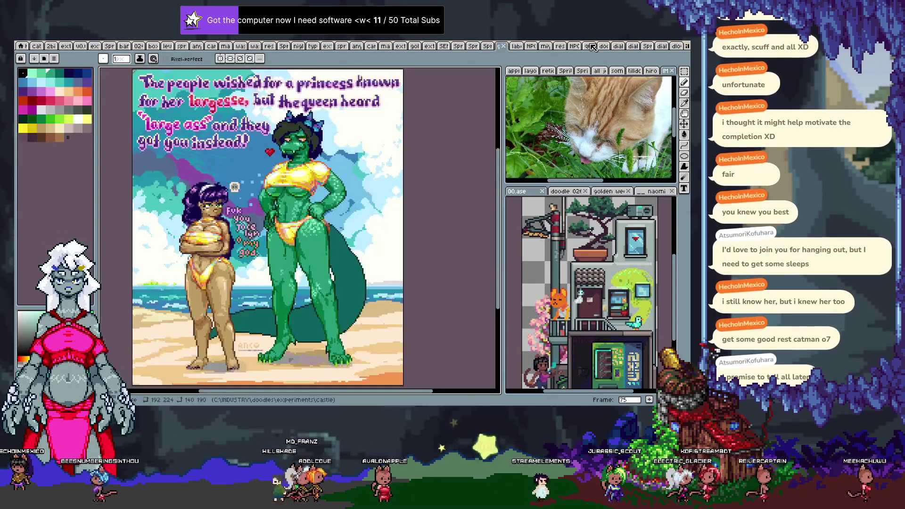
pyautogui.hotkey('ctrl', 'Tab')
pyautogui.hotkey('ctrl', 'Tab')
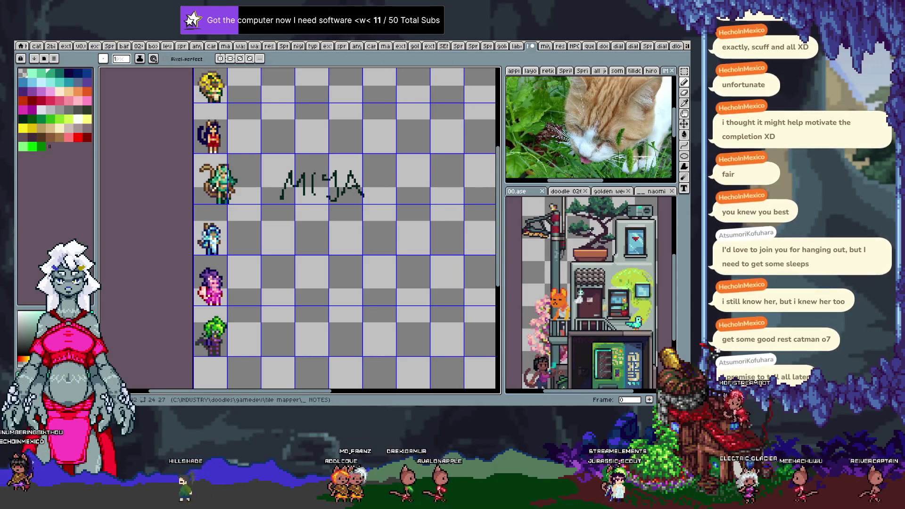
# Marquee-select the pink-haired character's grid cell on the notes sheet.
pyautogui.scroll(-1, 316, 111)
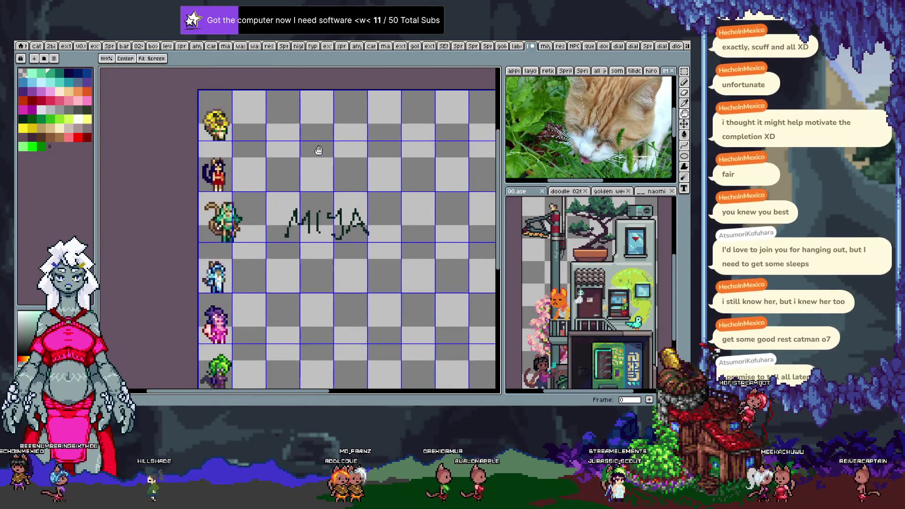
pyautogui.scroll(1, 376, 138)
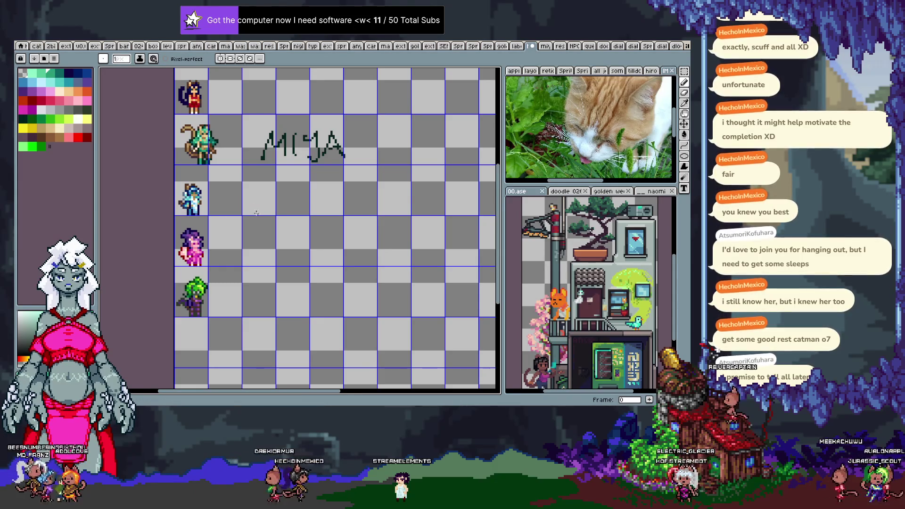
pyautogui.press('m')
pyautogui.moveTo(175, 217); pyautogui.dragTo(208, 266)
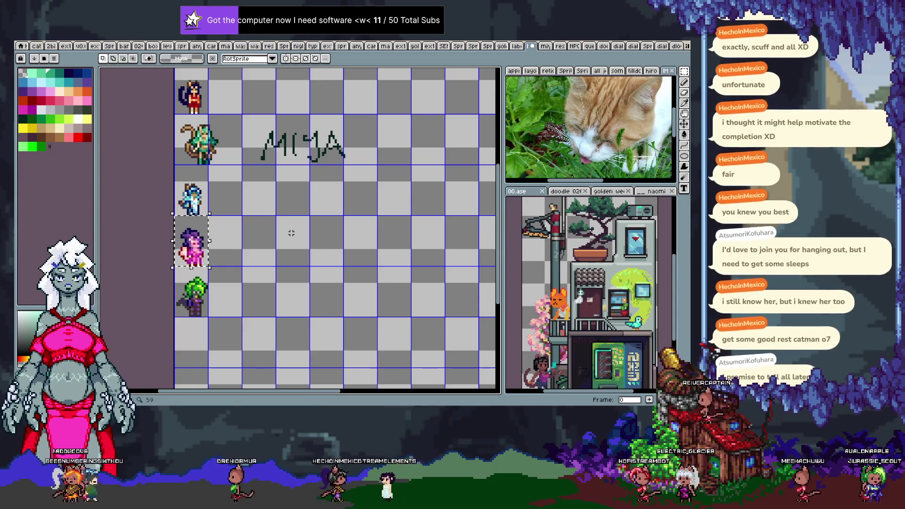
# Glance at the red-notes sheet, then create a new blank sprite.
pyautogui.click(533, 46)
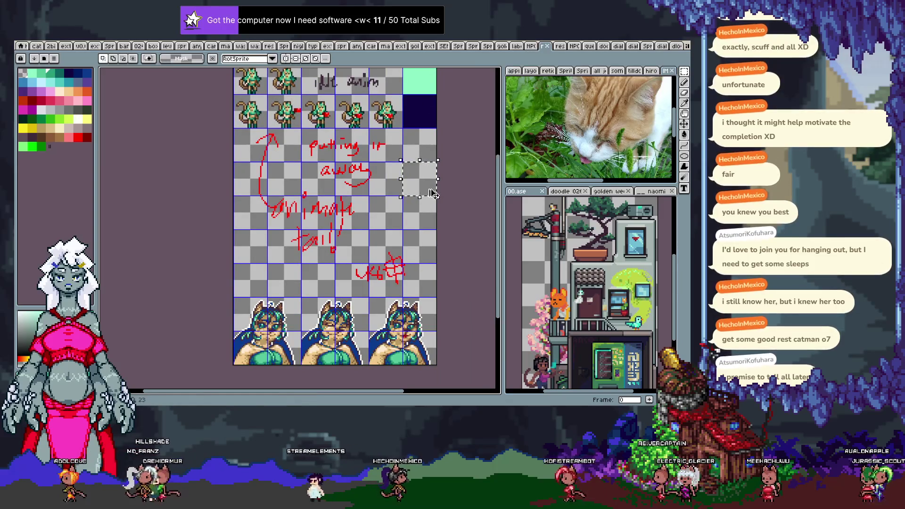
pyautogui.scroll(3, 433, 193)
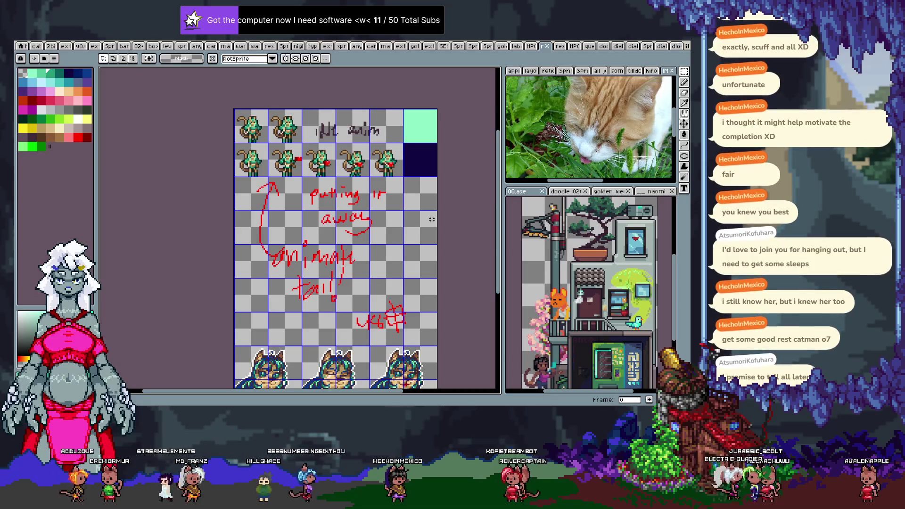
pyautogui.scroll(-3, 432, 219)
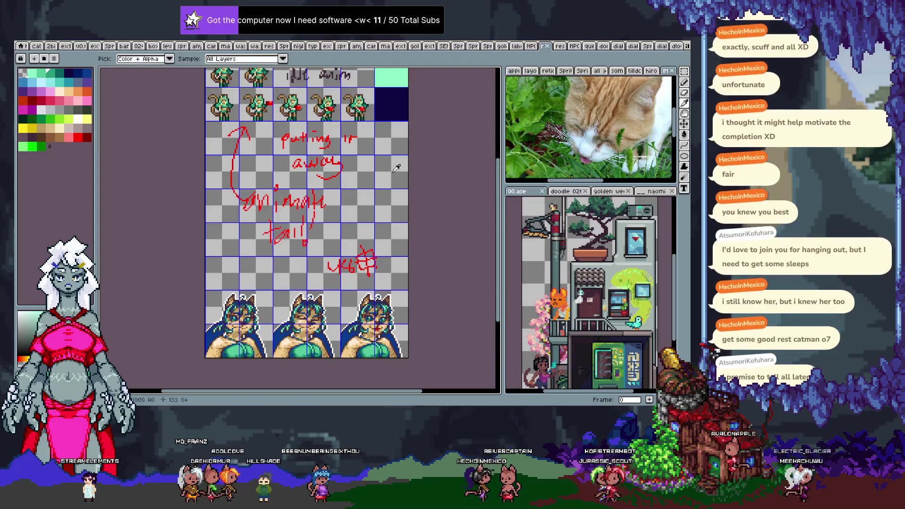
pyautogui.hotkey('alt', 'n')
pyautogui.hotkey('ctrl', 'n')
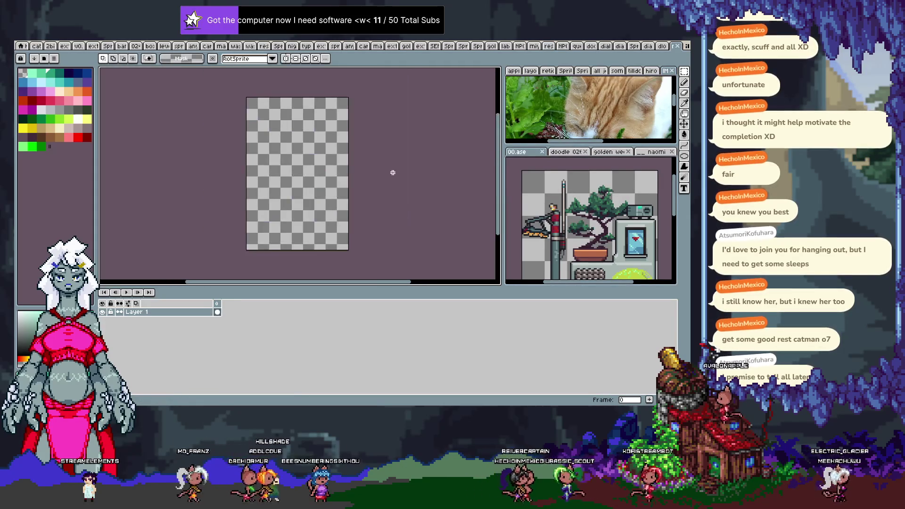
# Show the grid on the new canvas and apply a character-sized cell in Grid Settings.
pyautogui.hotkey('ctrl', "'")
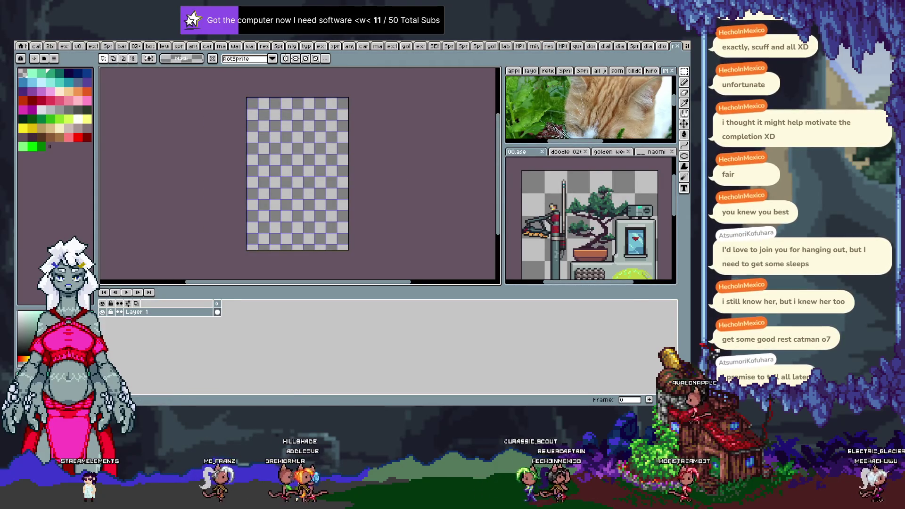
pyautogui.press('Tab')
pyautogui.hotkey('alt', 's')
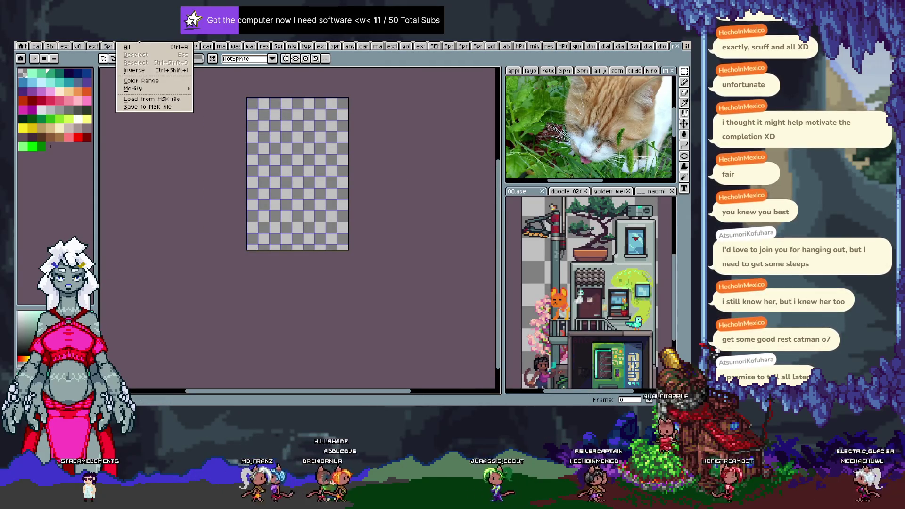
pyautogui.press('Right')
pyautogui.moveTo(191, 92)
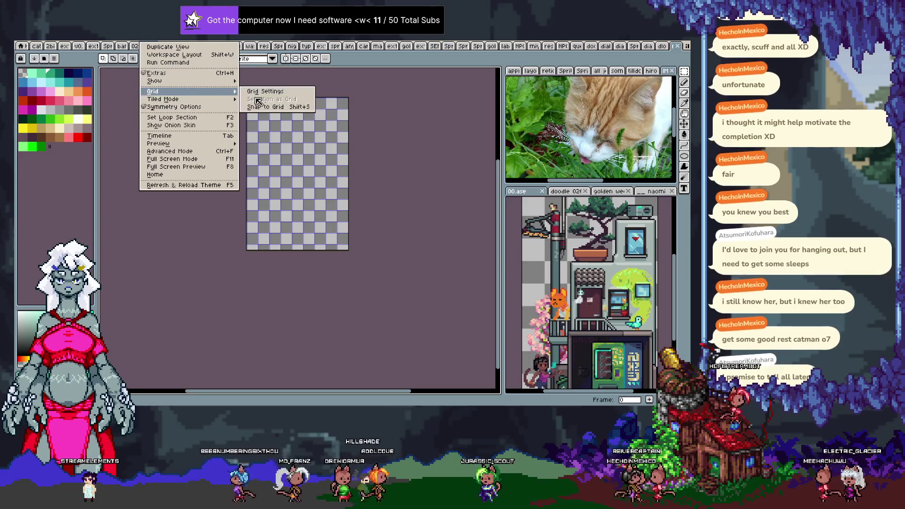
pyautogui.click(264, 103)
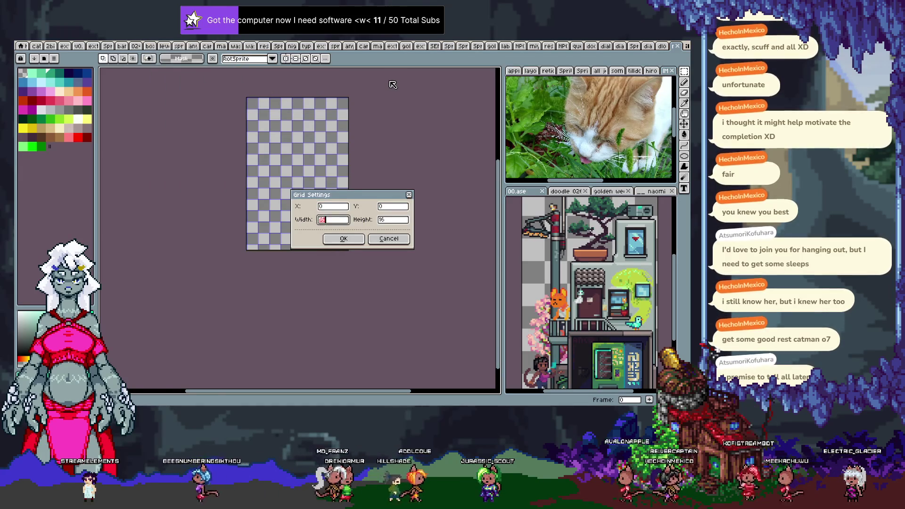
pyautogui.press('Return')
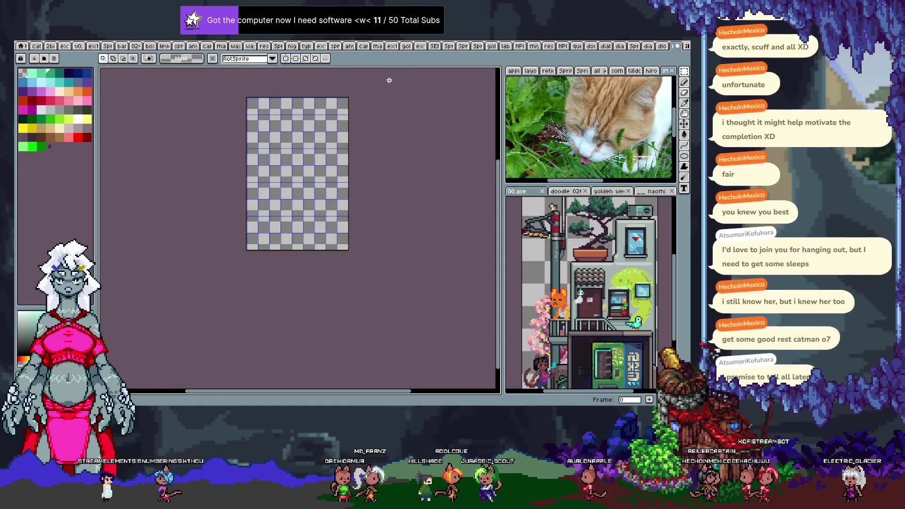
# Paste the pink-haired character and move it into the top-left grid cell.
pyautogui.scroll(5, 255, 158)
pyautogui.hotkey('ctrl', 'v')
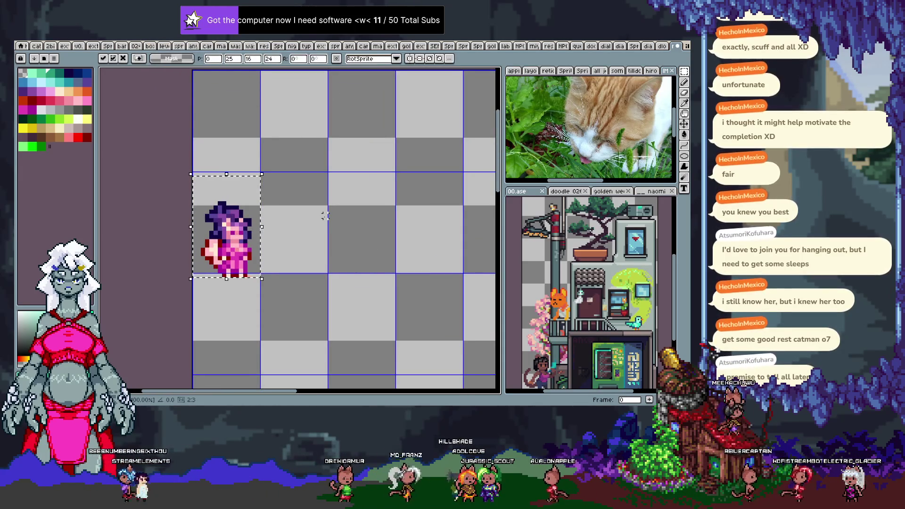
pyautogui.hotkey('shift', 'Up')
pyautogui.press('Return')
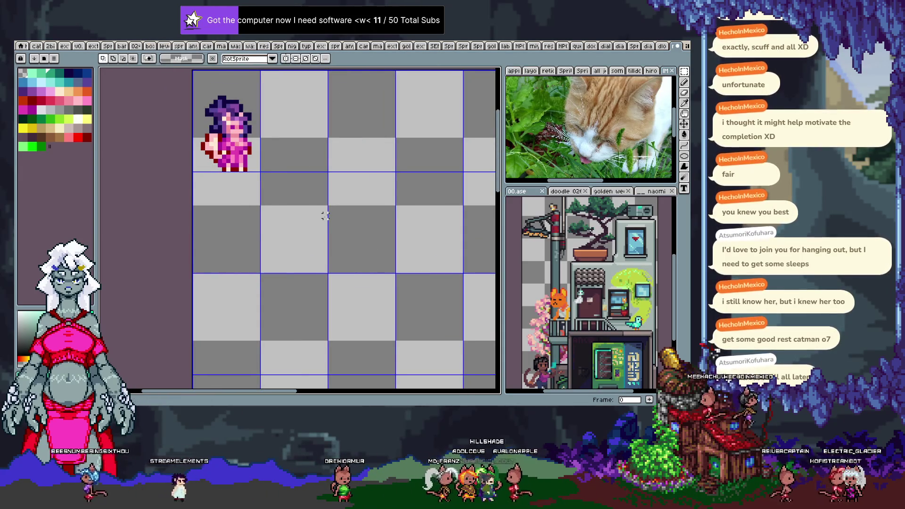
pyautogui.scroll(-3, 279, 174)
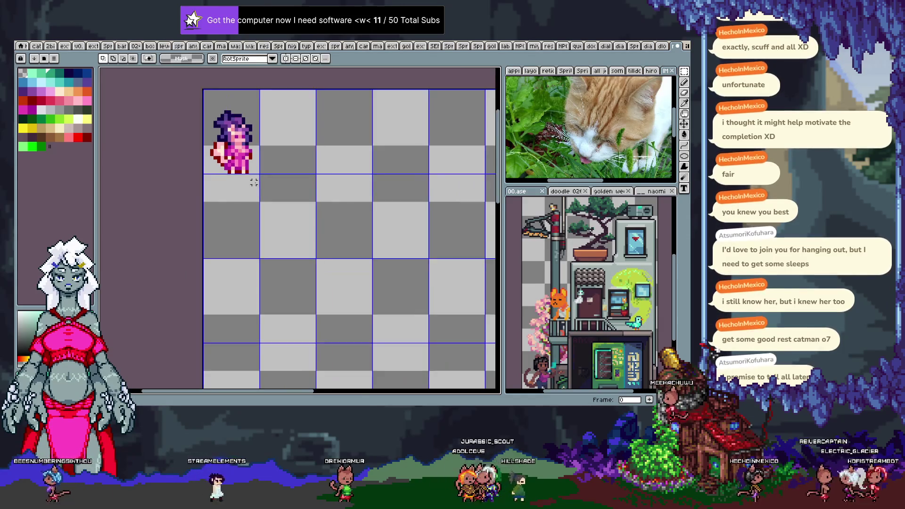
pyautogui.scroll(-1, 256, 185)
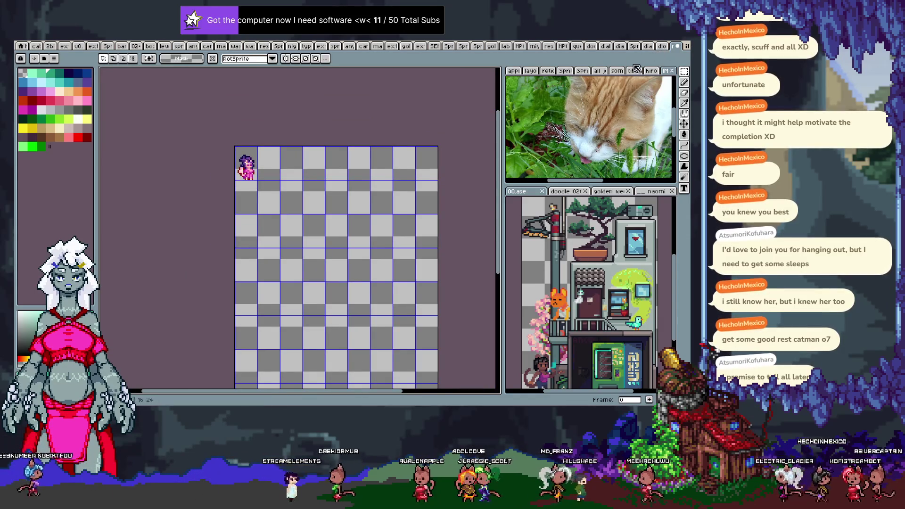
pyautogui.click(662, 46)
pyautogui.click(638, 46)
pyautogui.scroll(9, 637, 45)
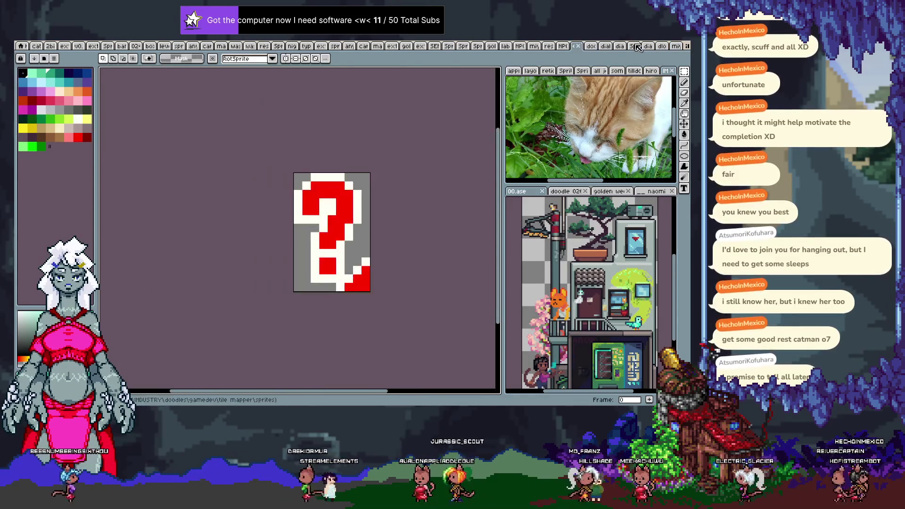
pyautogui.scroll(-4, 637, 46)
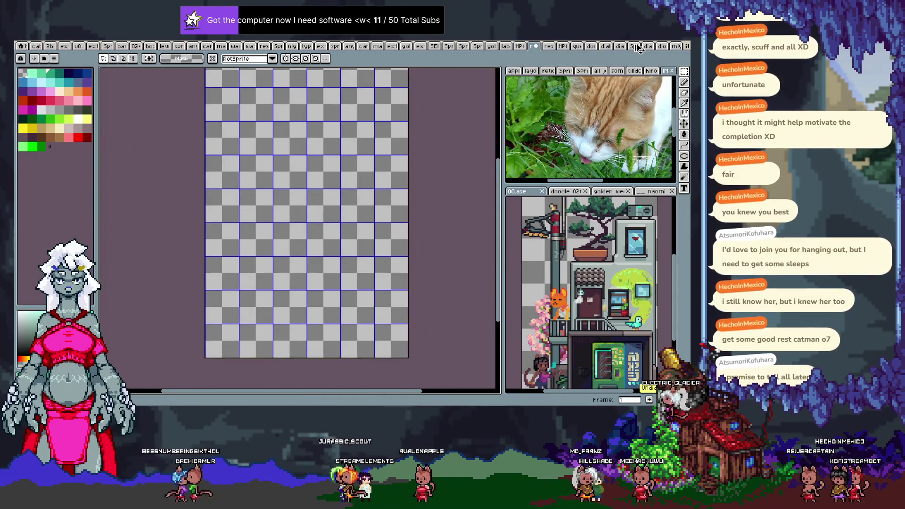
pyautogui.hotkey('ctrl', 'z')
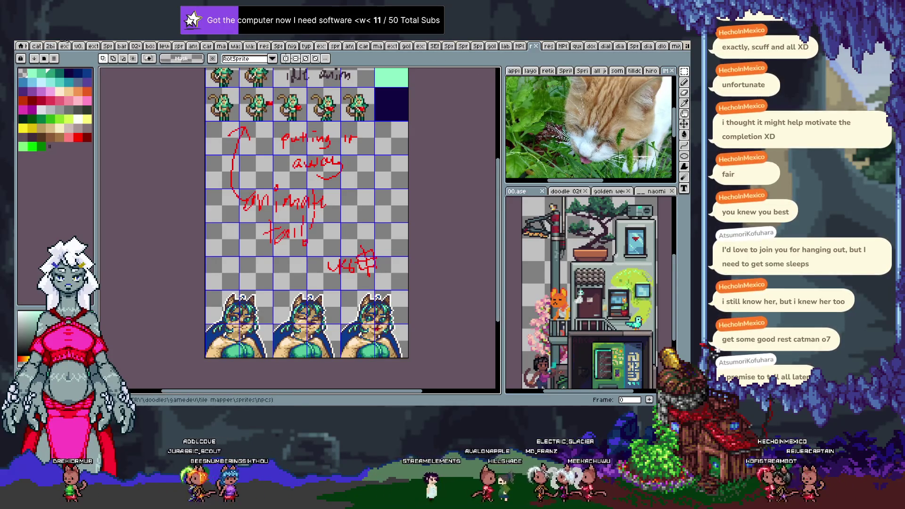
pyautogui.click(24, 44)
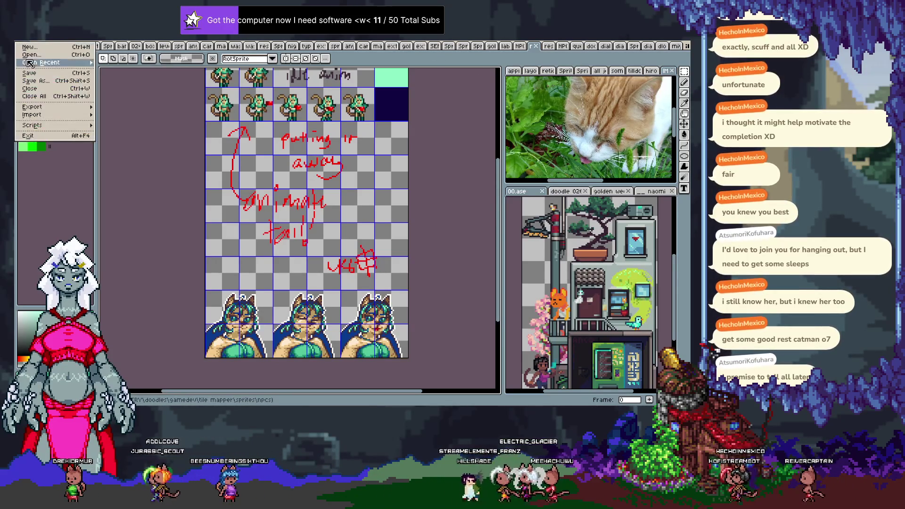
# In the Open dialog, go up to doodles and enter avatars, then portraits.
pyautogui.click(33, 59)
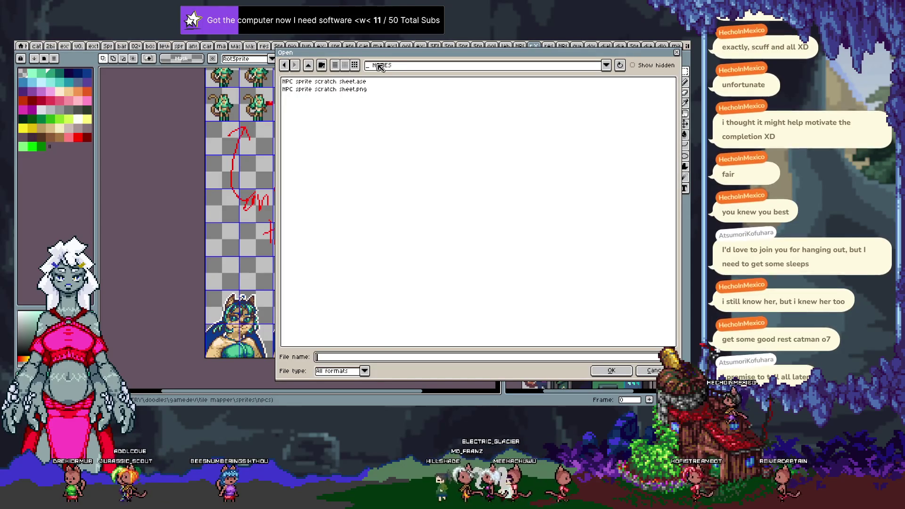
pyautogui.click(311, 65)
pyautogui.click(311, 65)
pyautogui.click(312, 65)
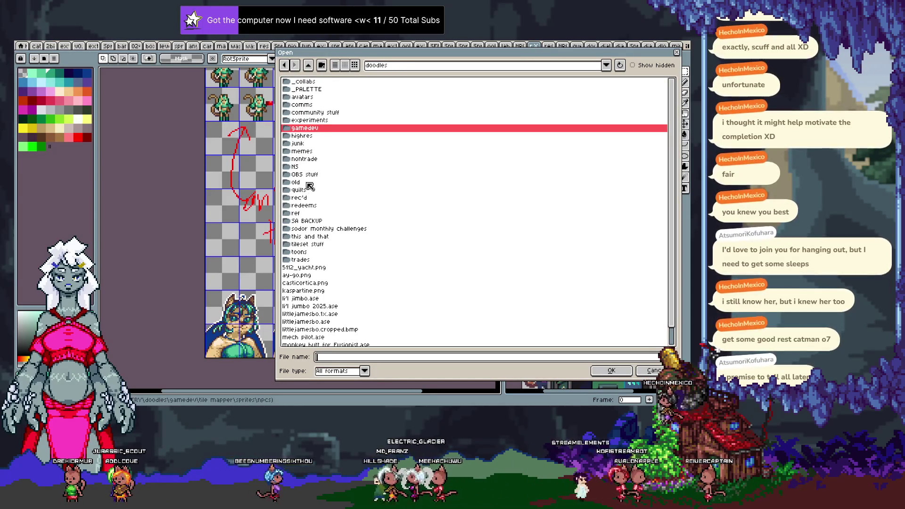
pyautogui.doubleClick(312, 97)
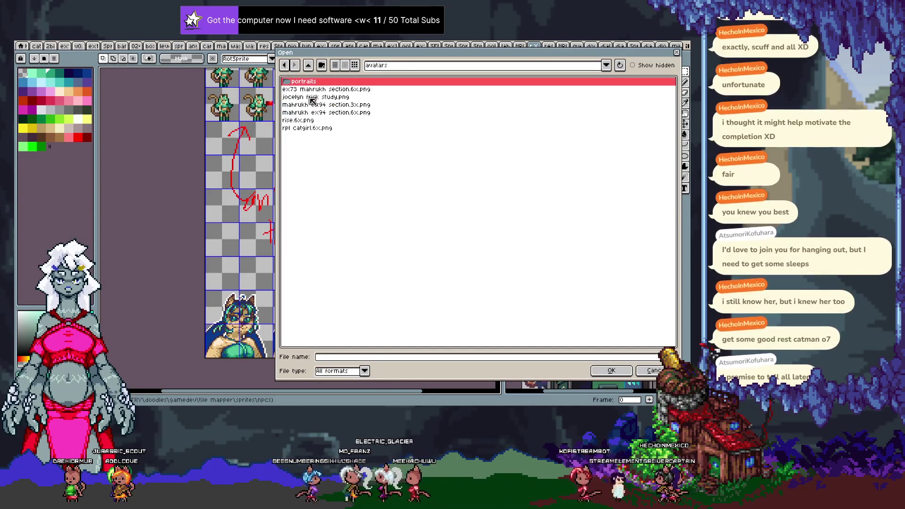
pyautogui.doubleClick(319, 83)
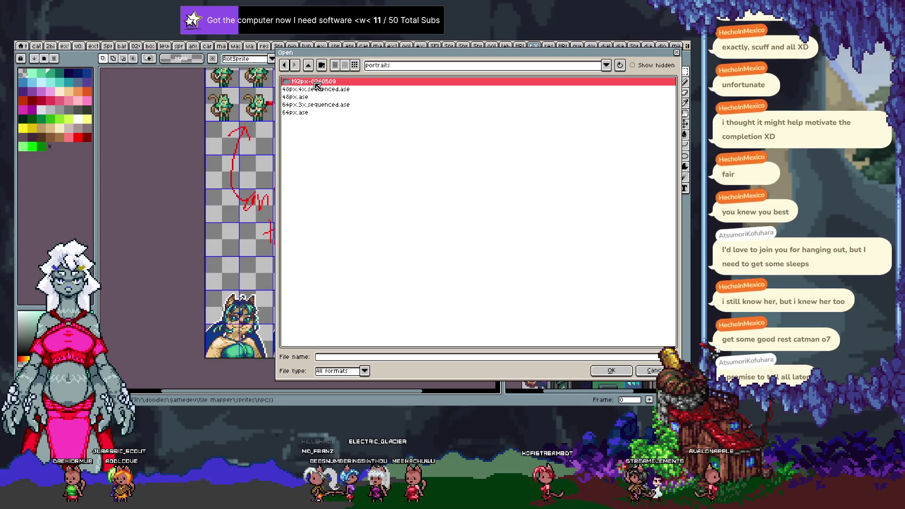
# Compare the 64px, 48px and 64px.3x.sequenced previews, then open 64px.ase.
pyautogui.click(314, 112)
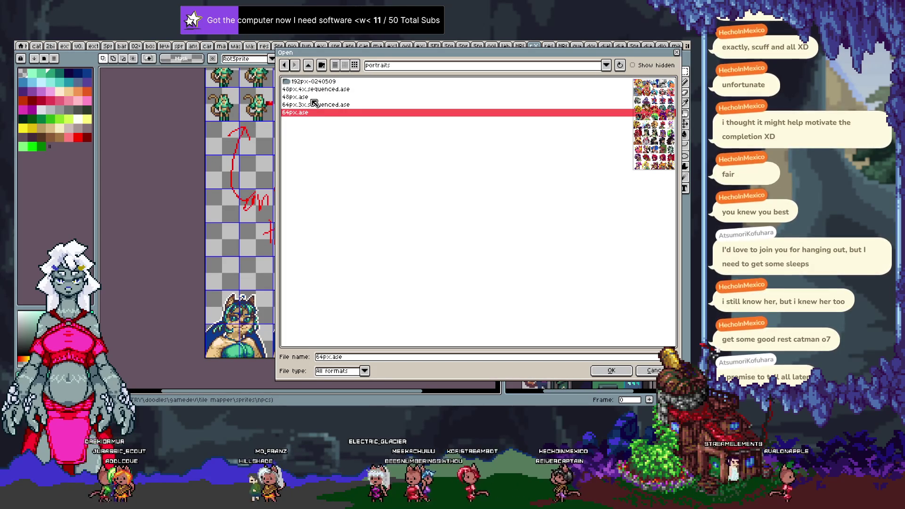
pyautogui.click(312, 99)
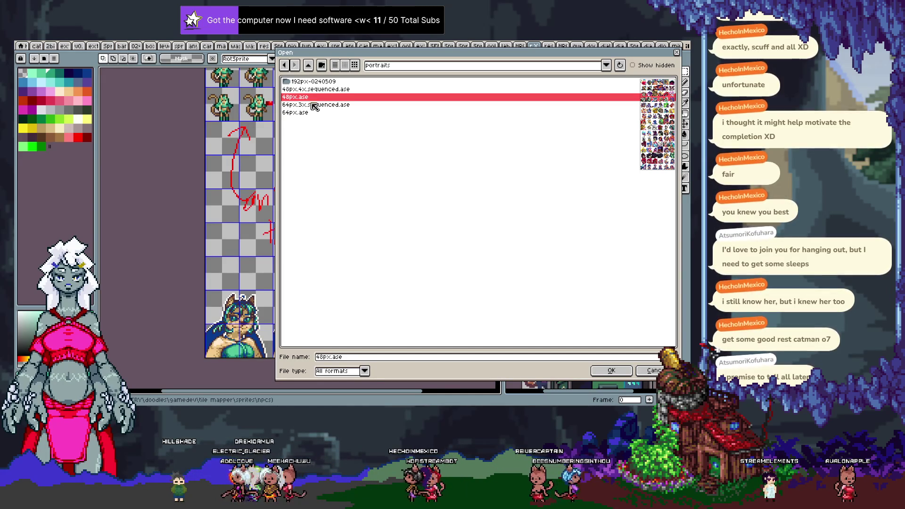
pyautogui.click(311, 113)
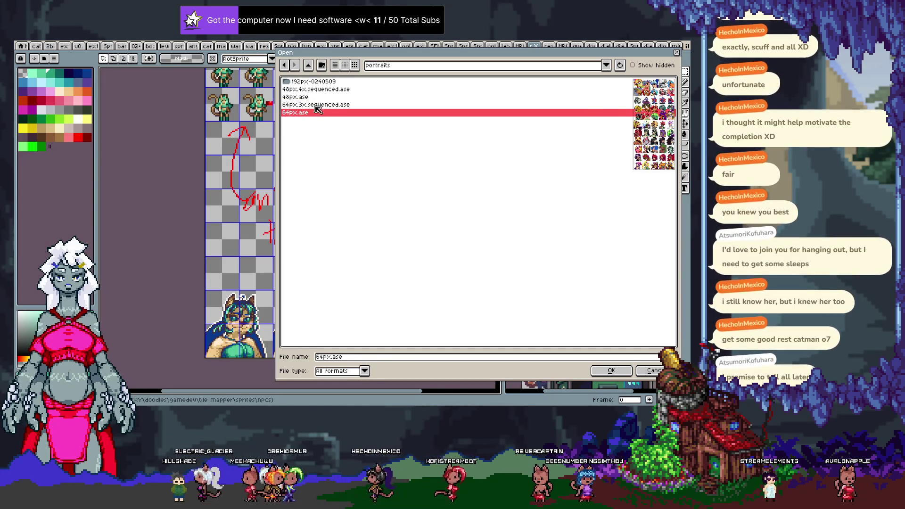
pyautogui.click(317, 105)
pyautogui.click(318, 113)
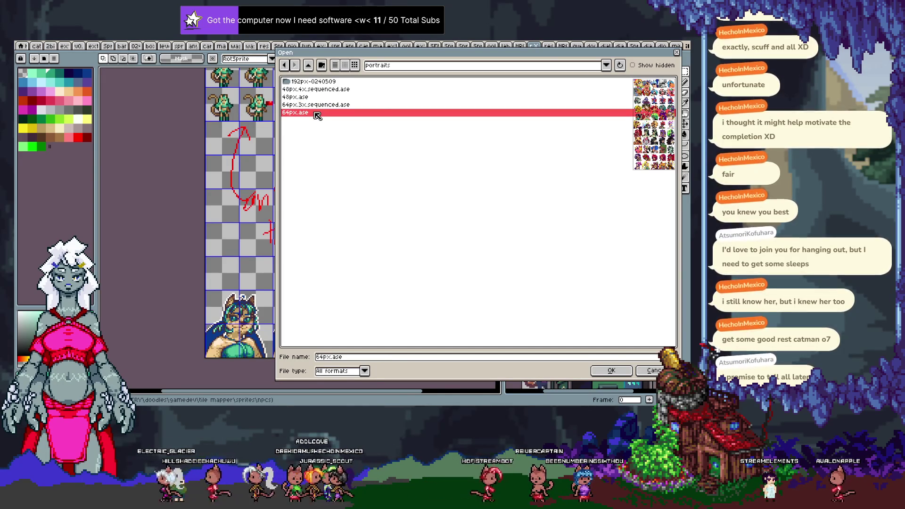
pyautogui.doubleClick(318, 113)
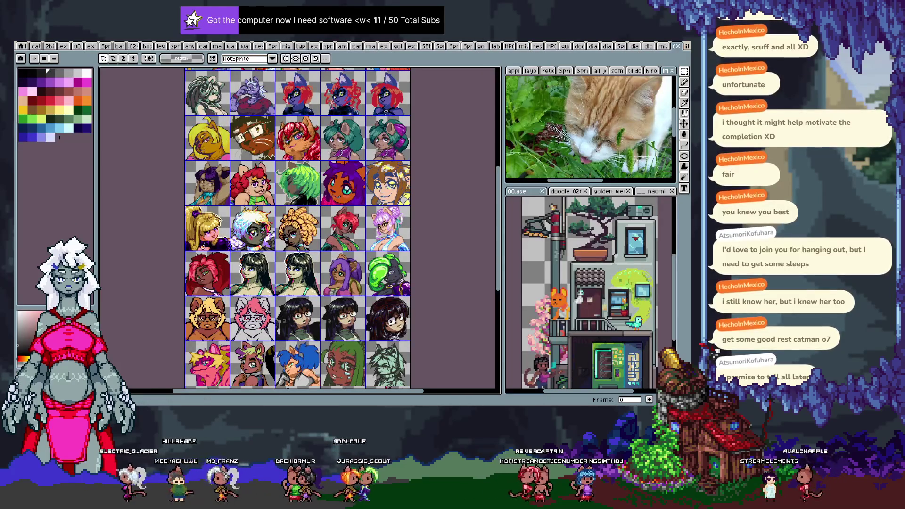
# Pan through the 64px.ase portrait rows from top to bottom.
pyautogui.press('space')
pyautogui.moveTo(286, 76); pyautogui.dragTo(291, 210)
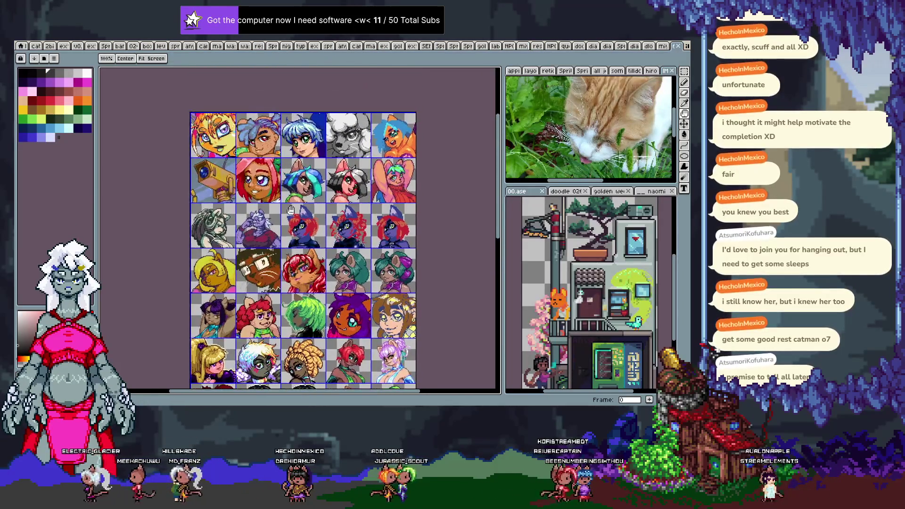
pyautogui.moveTo(300, 271)
pyautogui.mouseDown()
pyautogui.moveTo(295, 139)
pyautogui.moveTo(302, 264)
pyautogui.moveTo(303, 192)
pyautogui.mouseUp()
pyautogui.moveTo(312, 293); pyautogui.dragTo(321, 231)
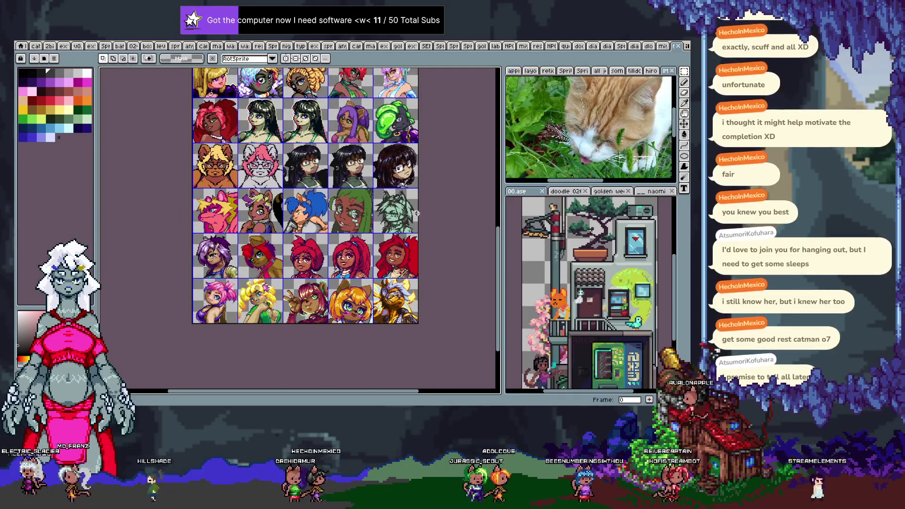
# Open 48px.ase and marquee-select the purple-haired portrait's cell.
pyautogui.hotkey('ctrl', 'o')
pyautogui.click(319, 98)
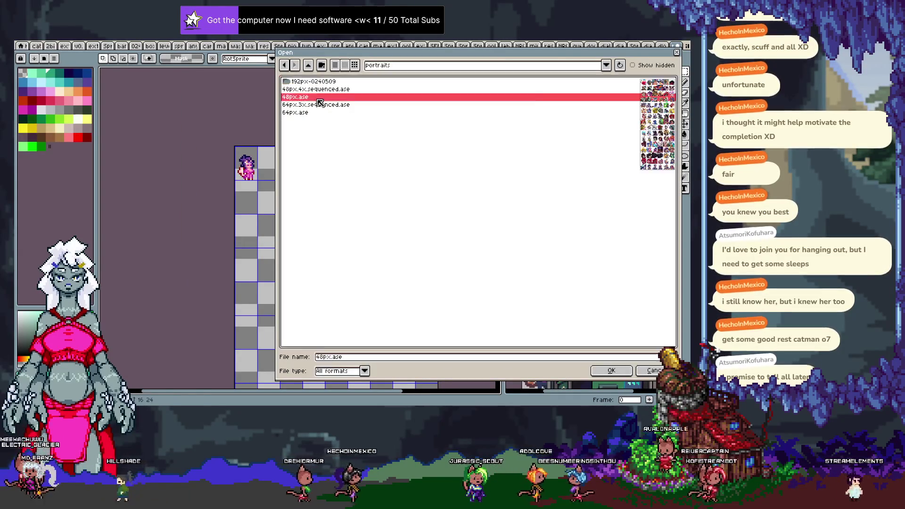
pyautogui.doubleClick(320, 102)
pyautogui.scroll(5, 325, 199)
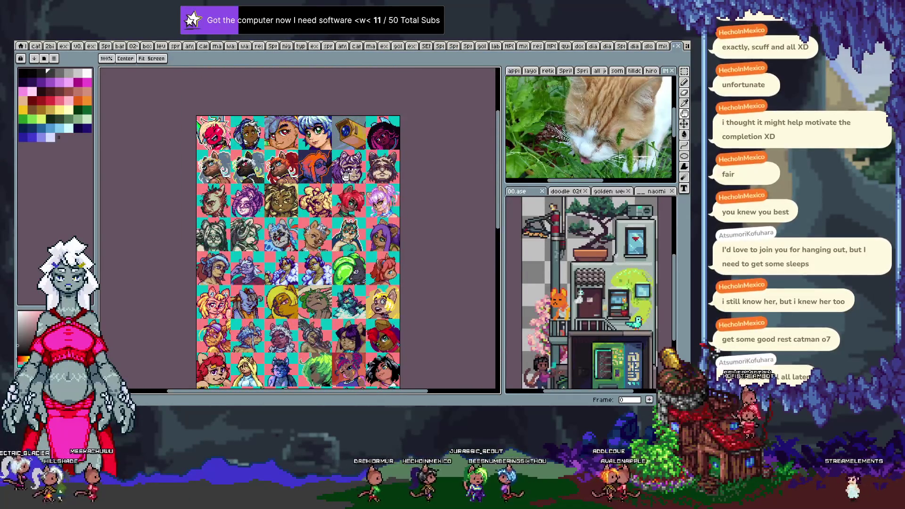
pyautogui.moveTo(345, 176); pyautogui.dragTo(361, 157)
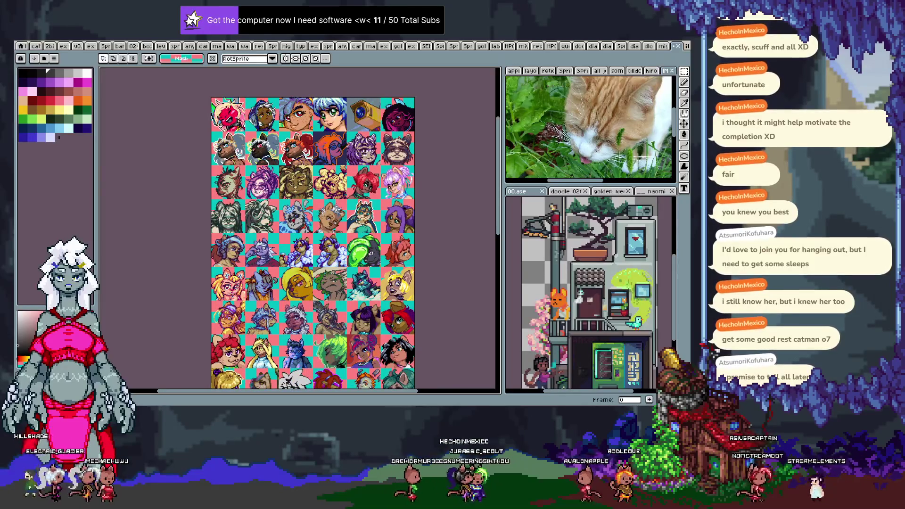
pyautogui.scroll(3, 255, 178)
pyautogui.moveTo(259, 118); pyautogui.dragTo(320, 163)
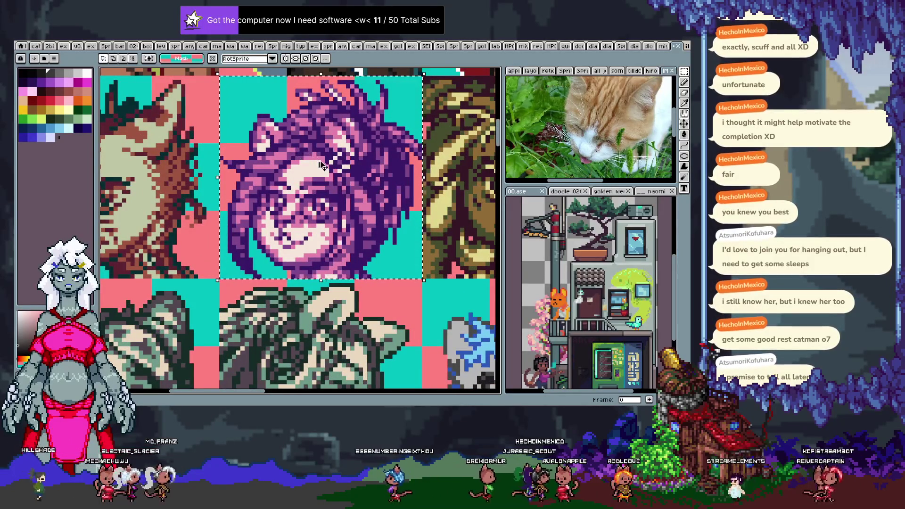
# Return to the new NPC sprite sheet's tab.
pyautogui.scroll(-1, 391, 136)
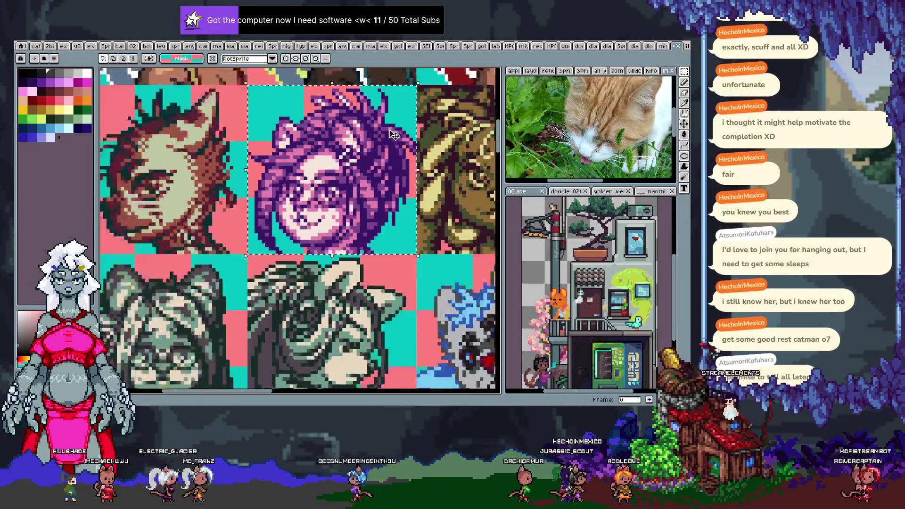
pyautogui.scroll(-3, 395, 135)
pyautogui.scroll(2, 424, 142)
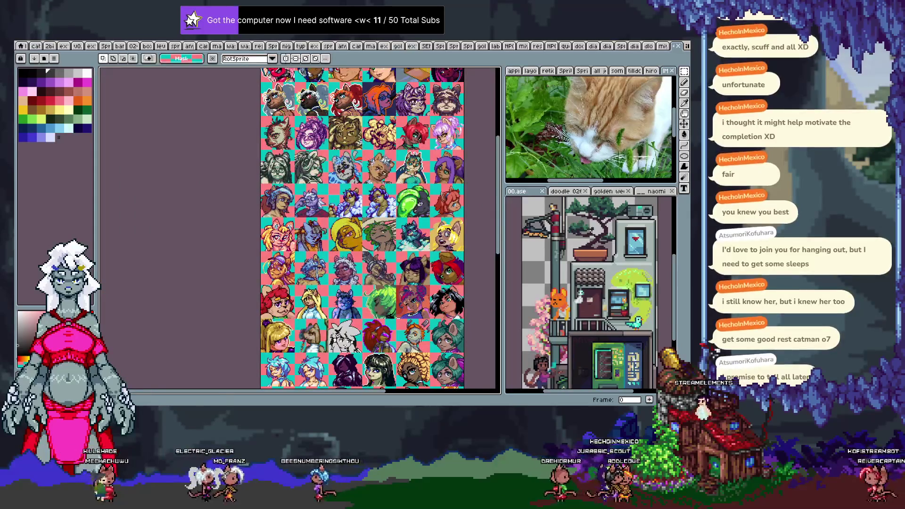
pyautogui.click(678, 46)
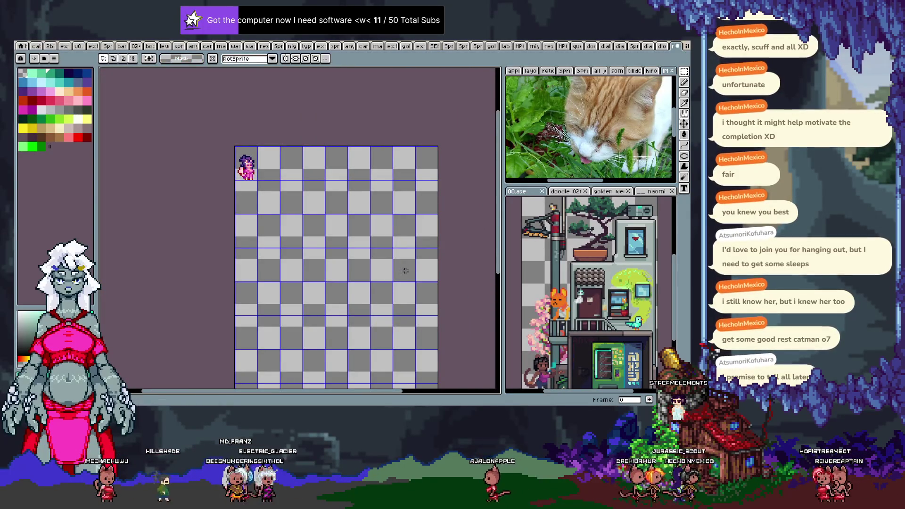
# Paste three copies of the portrait into the bottom-left, middle and right cells.
pyautogui.scroll(1, 410, 268)
pyautogui.scroll(-2, 363, 251)
pyautogui.hotkey('ctrl', 'v')
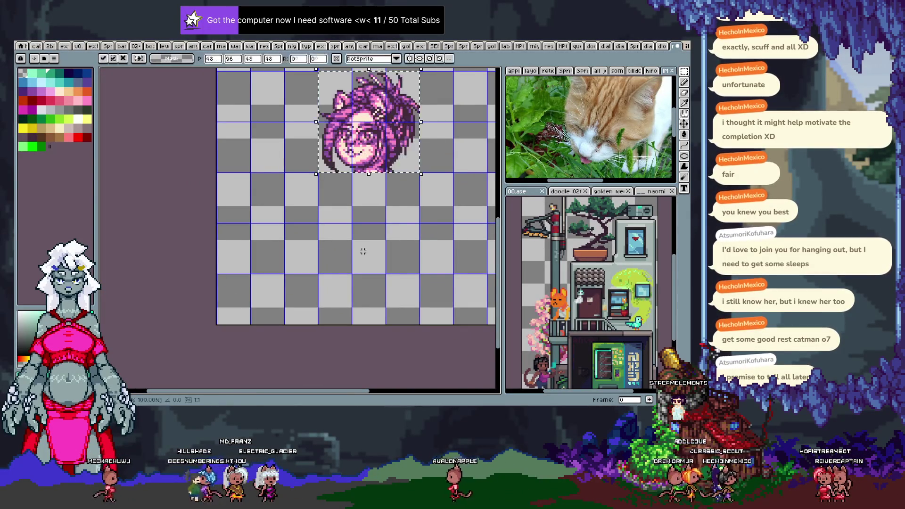
pyautogui.hotkey('shift', 'Down')
pyautogui.hotkey('shift', 'Down')
pyautogui.hotkey('shift', 'Down')
pyautogui.hotkey('shift', 'Left')
pyautogui.hotkey('shift', 'Left')
pyautogui.hotkey('shift', 'Left')
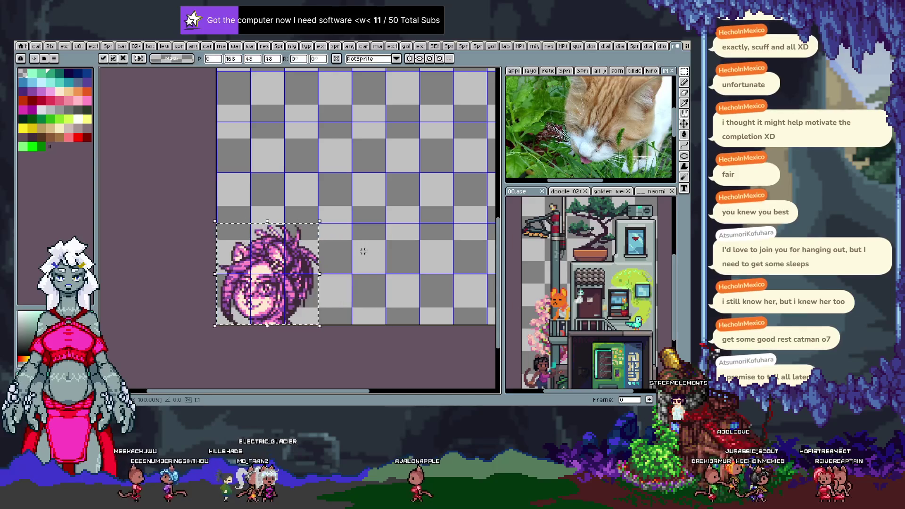
pyautogui.hotkey('ctrl', 'v')
pyautogui.hotkey('shift', 'Down')
pyautogui.hotkey('shift', 'Down')
pyautogui.hotkey('shift', 'Down')
pyautogui.hotkey('ctrl', 'v')
pyautogui.hotkey('shift', 'Down')
pyautogui.hotkey('shift', 'Down')
pyautogui.hotkey('shift', 'Down')
pyautogui.hotkey('shift', 'Down')
pyautogui.hotkey('shift', 'Up')
pyautogui.hotkey('shift', 'Right')
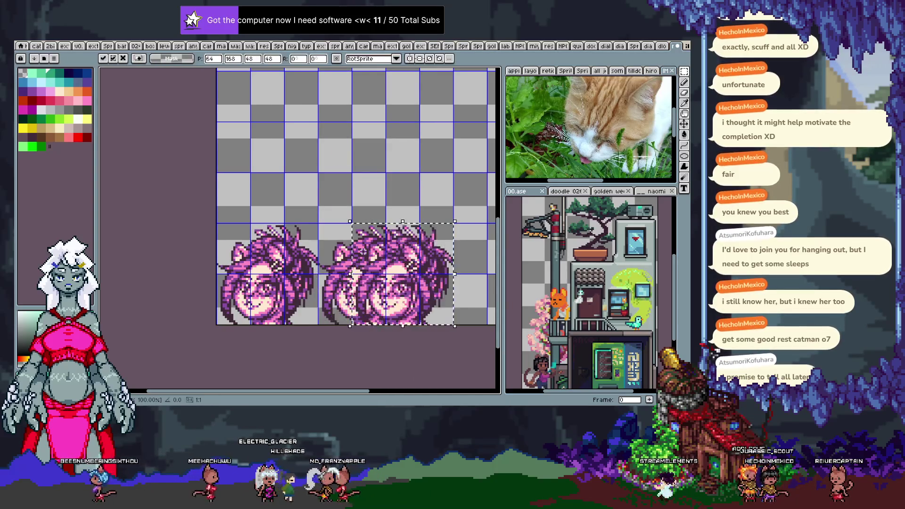
pyautogui.hotkey('shift', 'Right')
pyautogui.hotkey('shift', 'Right')
pyautogui.hotkey('ctrl', 'd')
# Fill the top two cells of the right column with mint.
pyautogui.hscroll(3, 349, 250)
pyautogui.scroll(2, 340, 248)
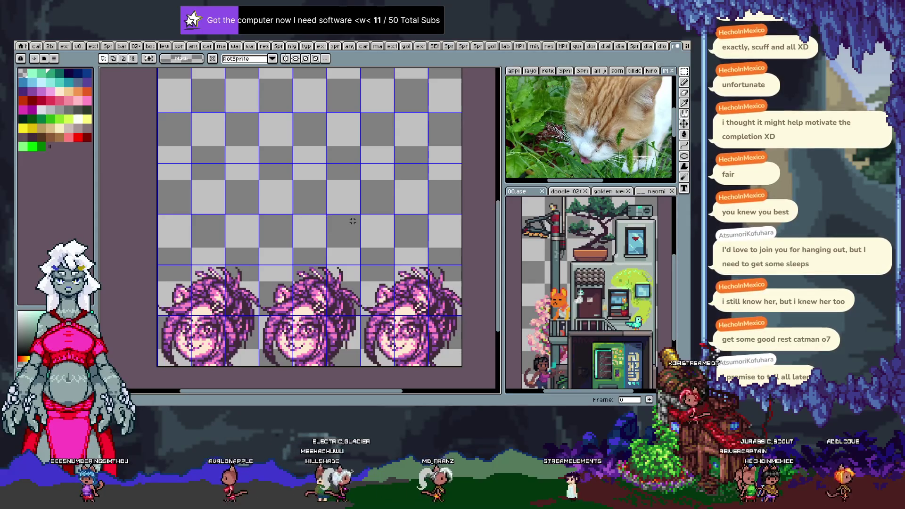
pyautogui.press('h')
pyautogui.scroll(5, 336, 196)
pyautogui.moveTo(335, 196); pyautogui.dragTo(335, 230)
pyautogui.press('m')
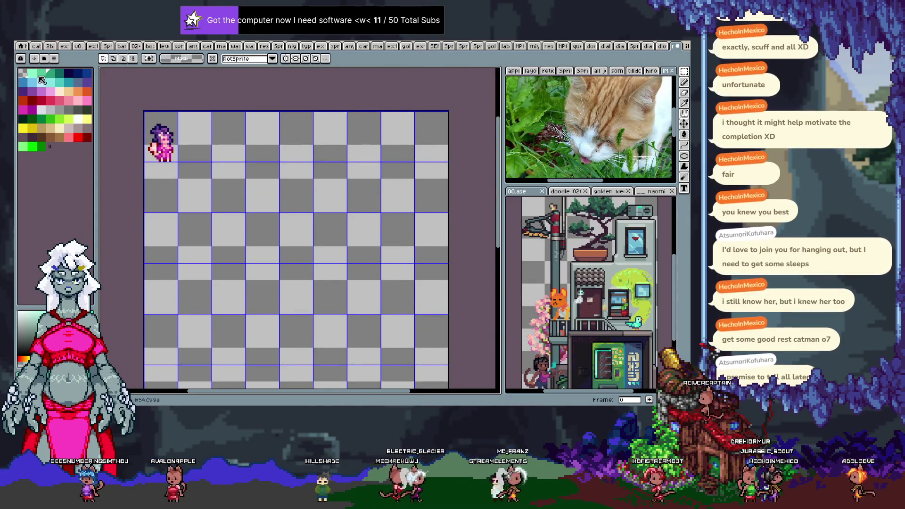
pyautogui.click(34, 74)
pyautogui.press('w')
pyautogui.click(440, 147)
pyautogui.click(439, 188)
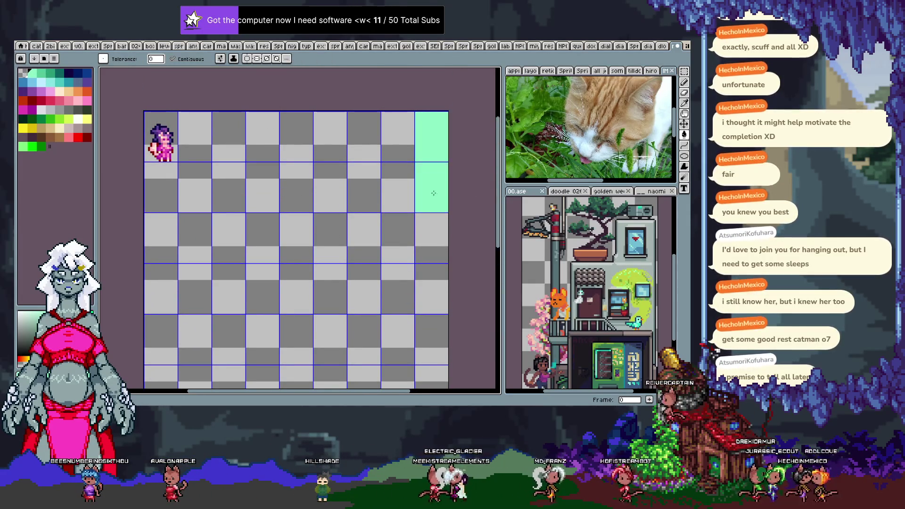
# Leave the new NPC sheet for another open document.
pyautogui.scroll(-1, 372, 279)
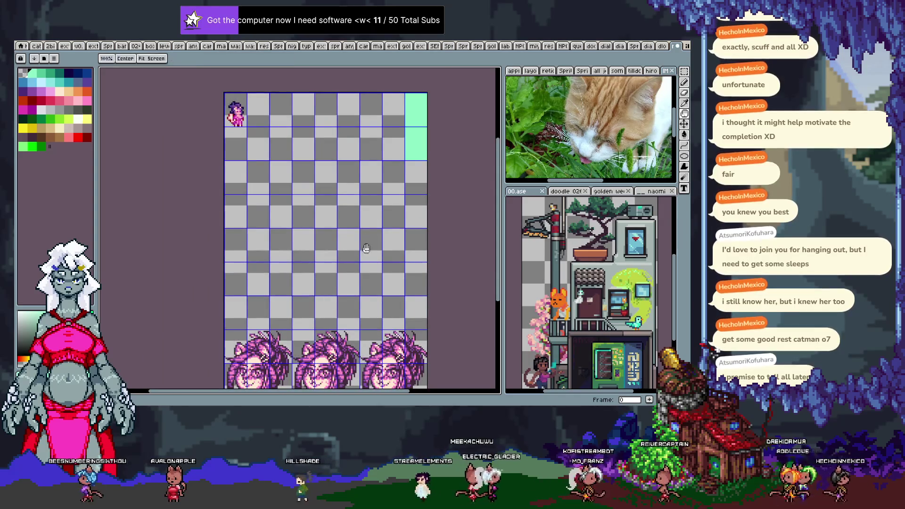
pyautogui.scroll(-1, 369, 238)
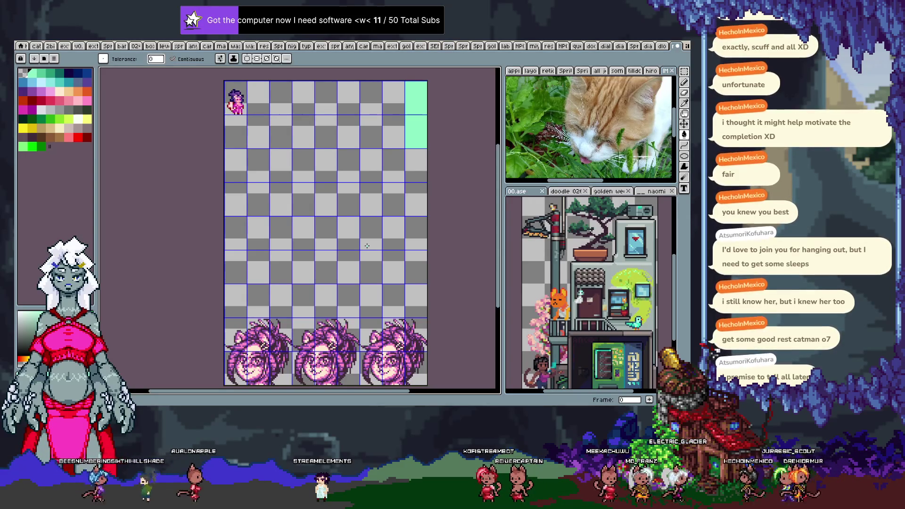
pyautogui.click(607, 46)
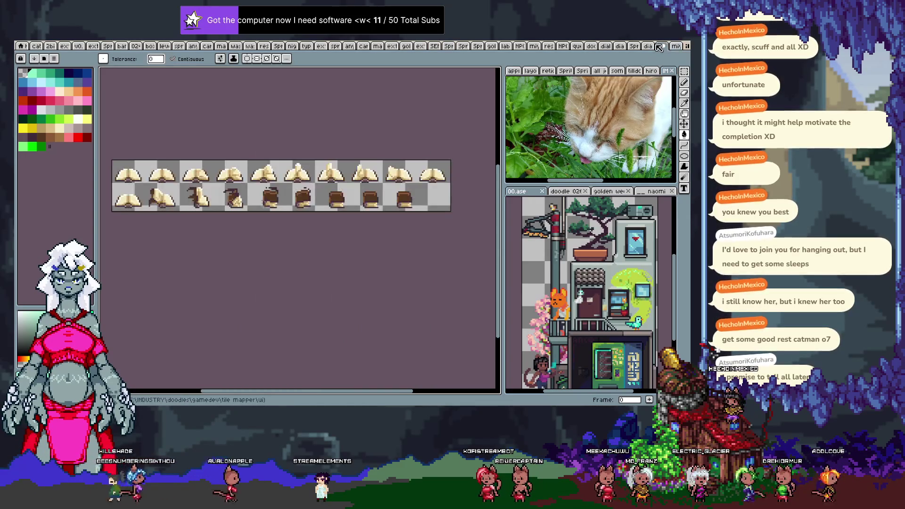
# Cycle the document tabs to the npcs sheet with green sprites and scroll to its top.
pyautogui.click(660, 46)
pyautogui.click(563, 46)
pyautogui.click(534, 46)
pyautogui.click(563, 46)
pyautogui.click(534, 46)
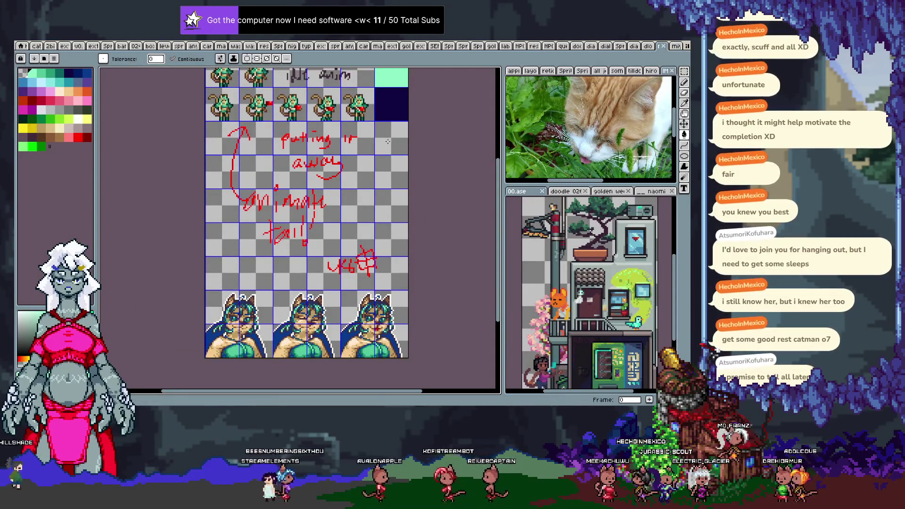
pyautogui.scroll(3, 308, 171)
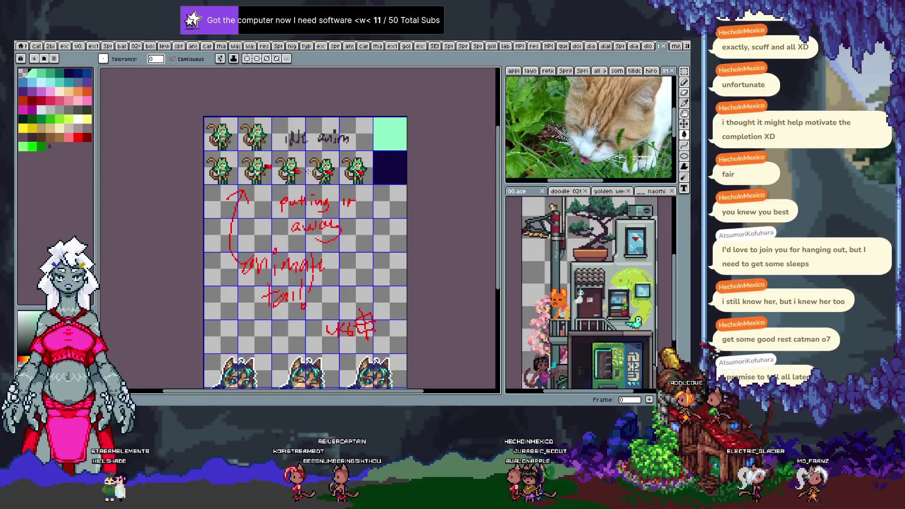
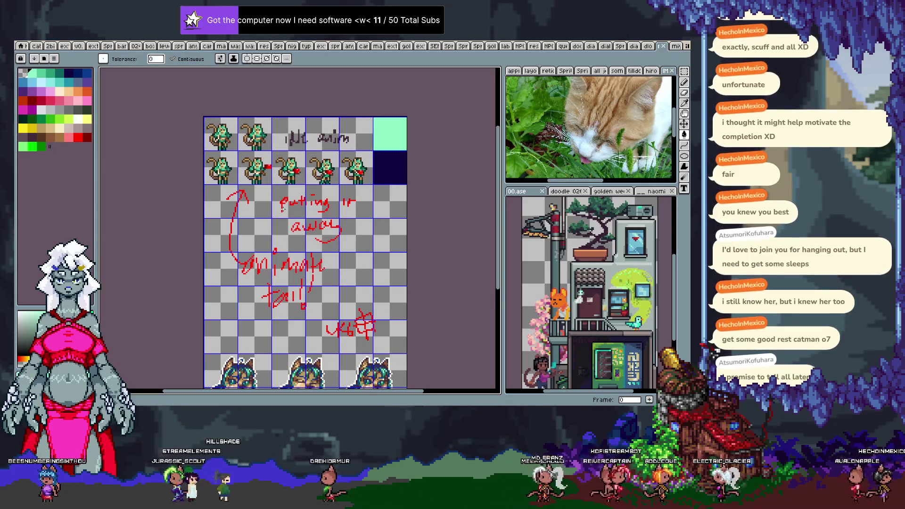
# In the pink-haired sheet, copy the top sprite into the cell below it.
pyautogui.moveTo(350, 296)
pyautogui.mouseDown()
pyautogui.moveTo(354, 213)
pyautogui.moveTo(353, 282)
pyautogui.mouseUp()
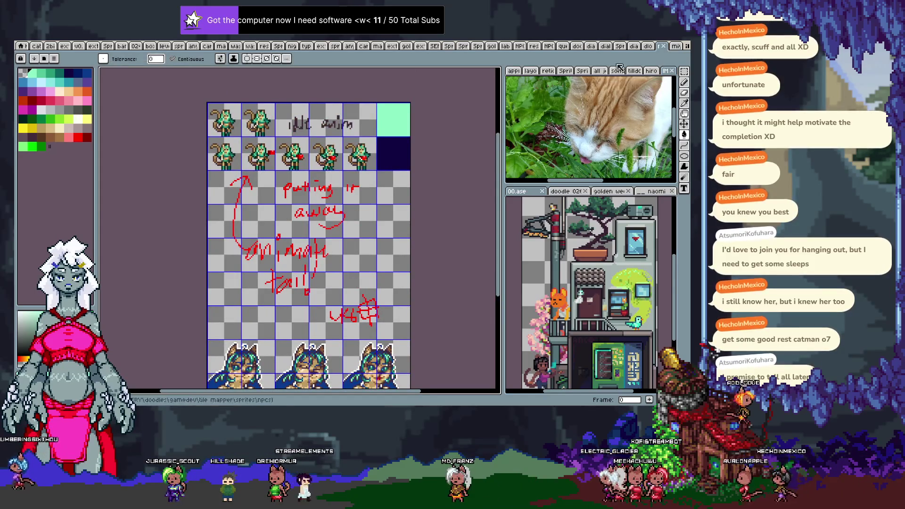
pyautogui.click(679, 45)
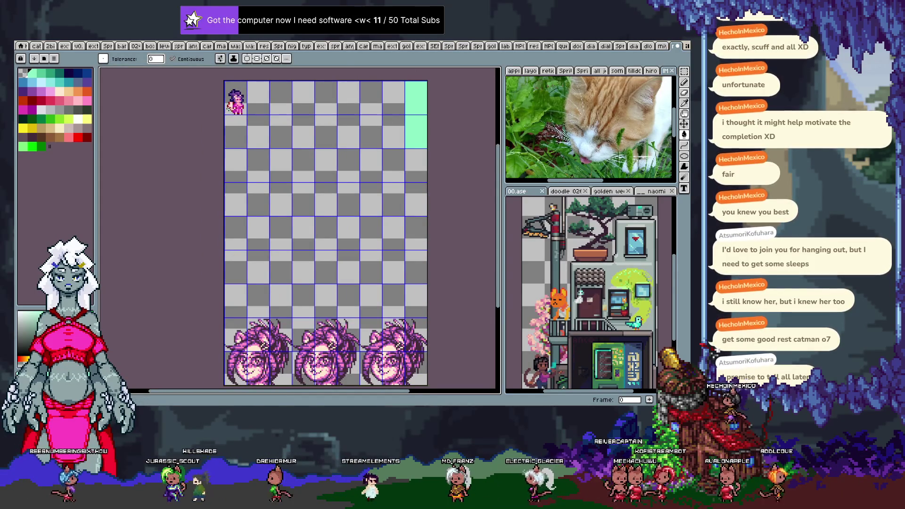
pyautogui.scroll(2, 228, 108)
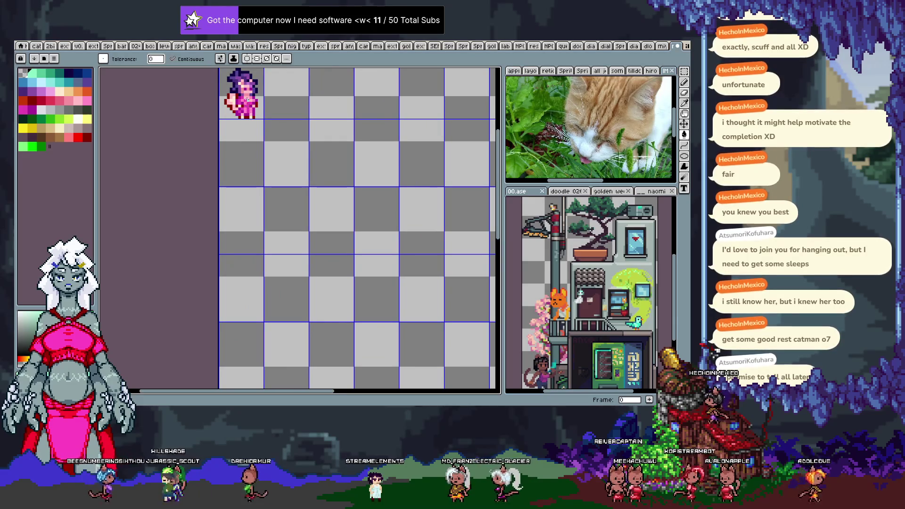
pyautogui.press('m')
pyautogui.moveTo(249, 95); pyautogui.dragTo(251, 161)
pyautogui.click(272, 145)
pyautogui.scroll(3, 283, 170)
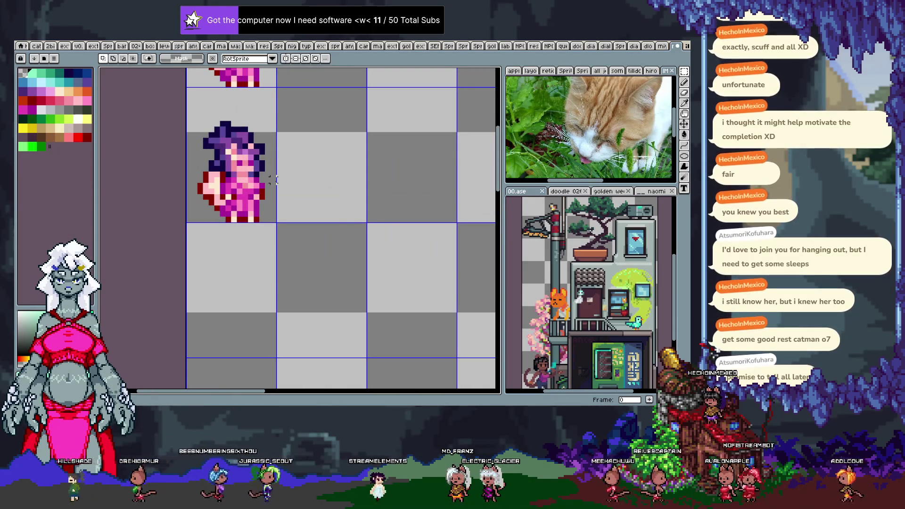
pyautogui.scroll(-1, 279, 175)
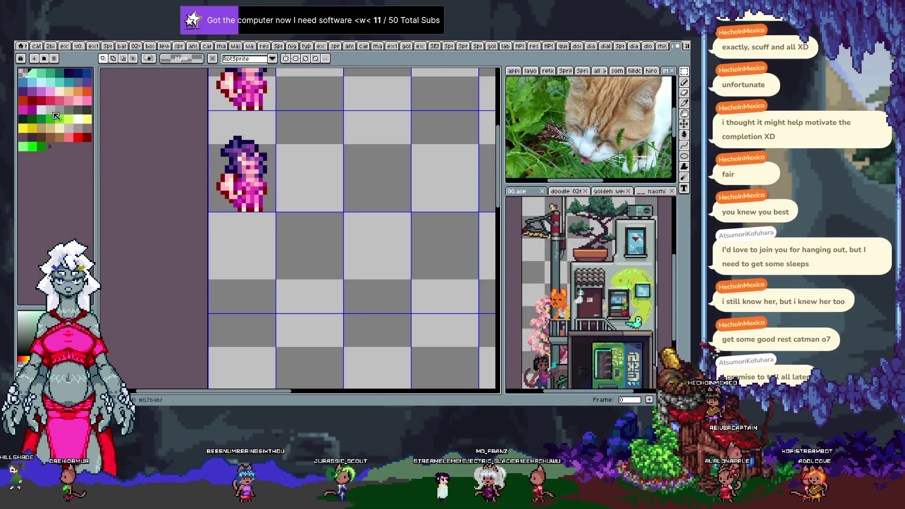
# Choose bright red for the pencil, zoom onto the copied sprite, then return to the green sheet.
pyautogui.click(86, 137)
pyautogui.press('b')
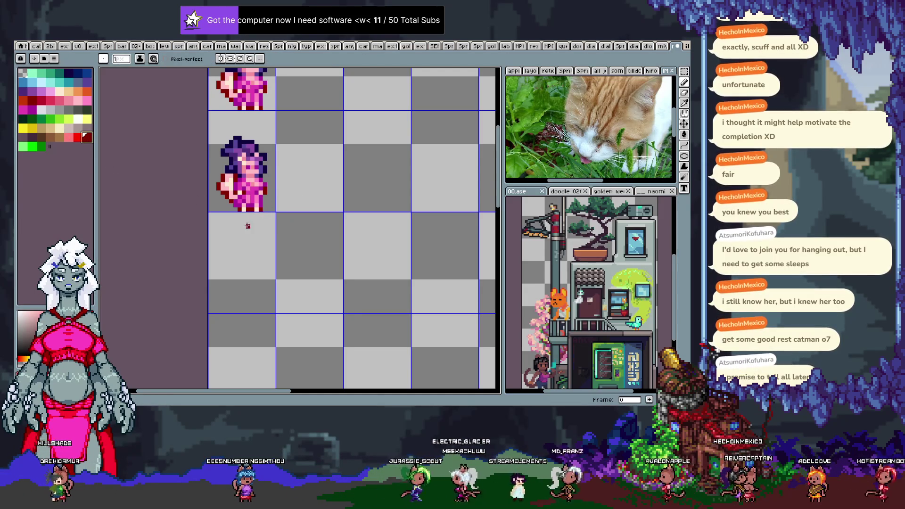
pyautogui.keyDown('alt'); pyautogui.click(260, 211); pyautogui.keyUp('alt')
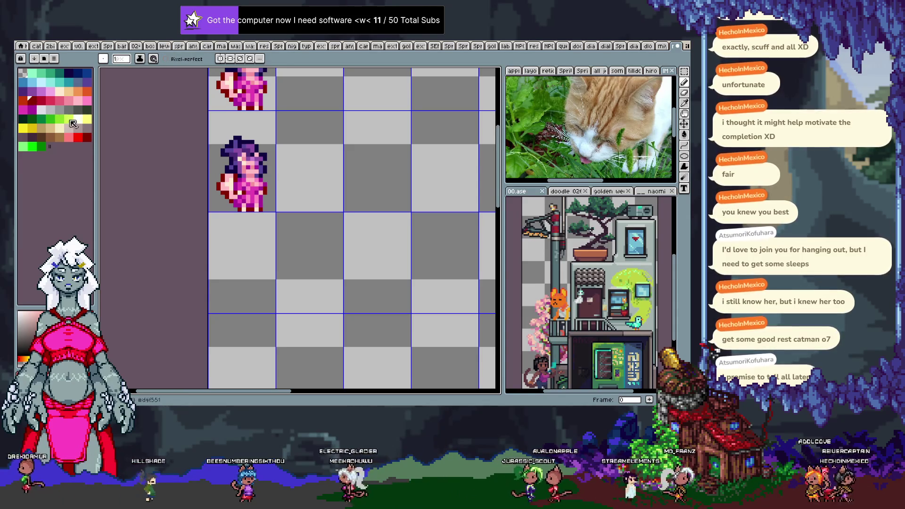
pyautogui.click(87, 137)
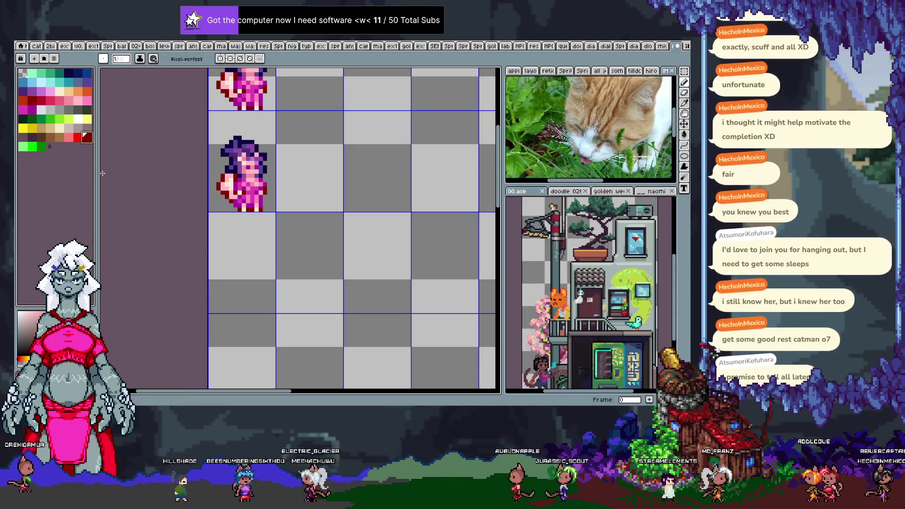
pyautogui.scroll(5, 264, 142)
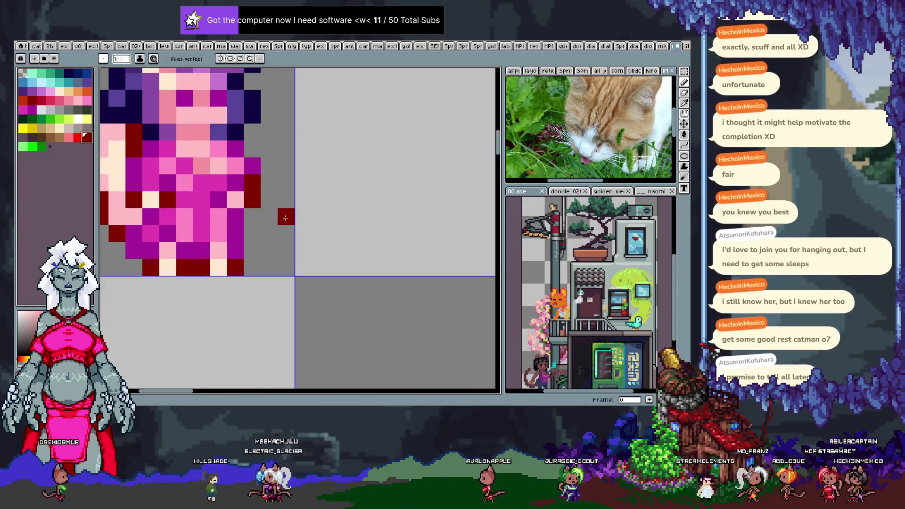
pyautogui.moveTo(265, 138); pyautogui.dragTo(288, 179)
pyautogui.press('b')
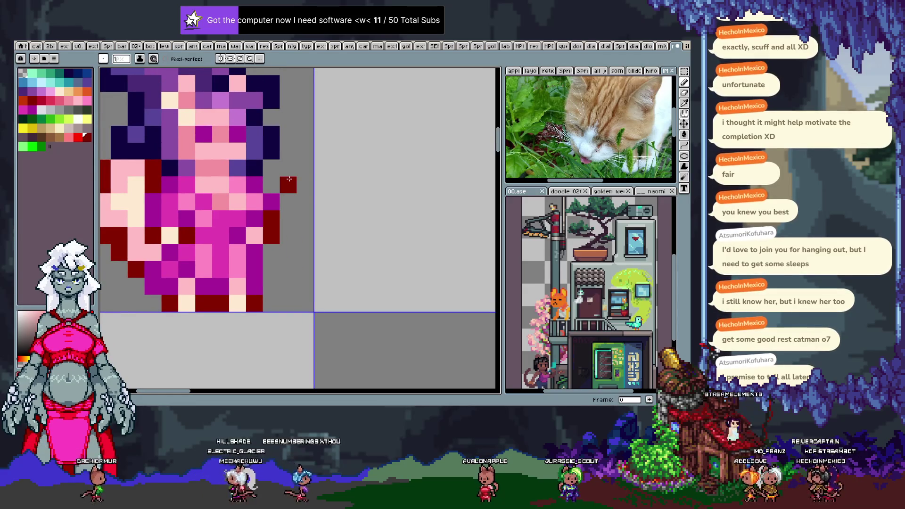
pyautogui.click(664, 46)
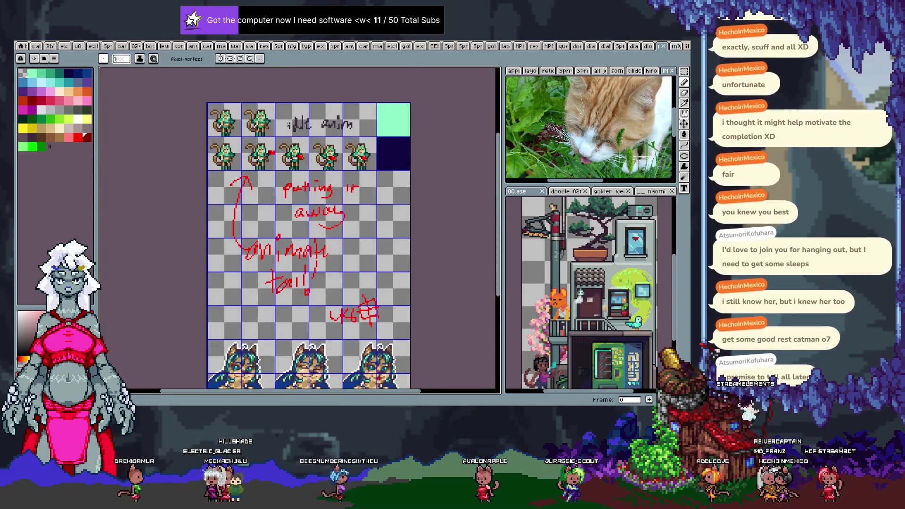
# Copy the red block from the green sheet and paste it into the pink sheet.
pyautogui.scroll(3, 282, 187)
pyautogui.scroll(3, 282, 187)
pyautogui.press('m')
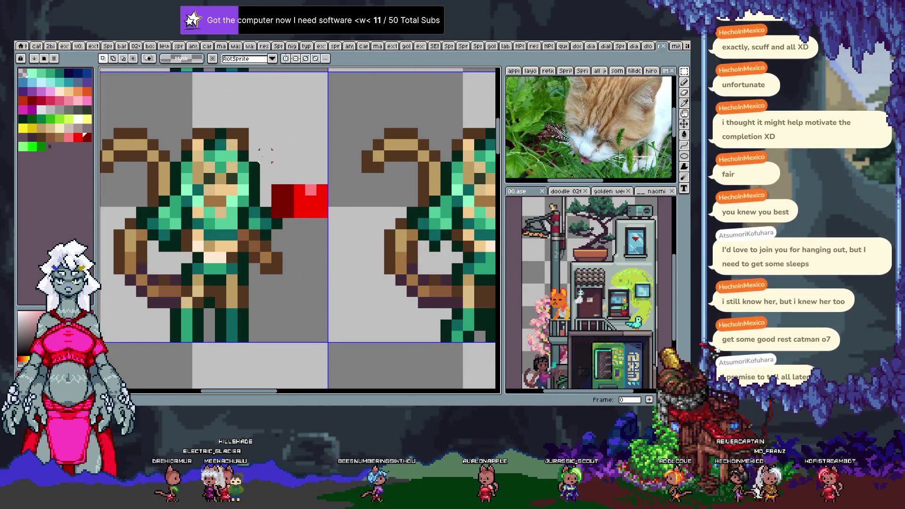
pyautogui.moveTo(277, 189); pyautogui.dragTo(325, 217)
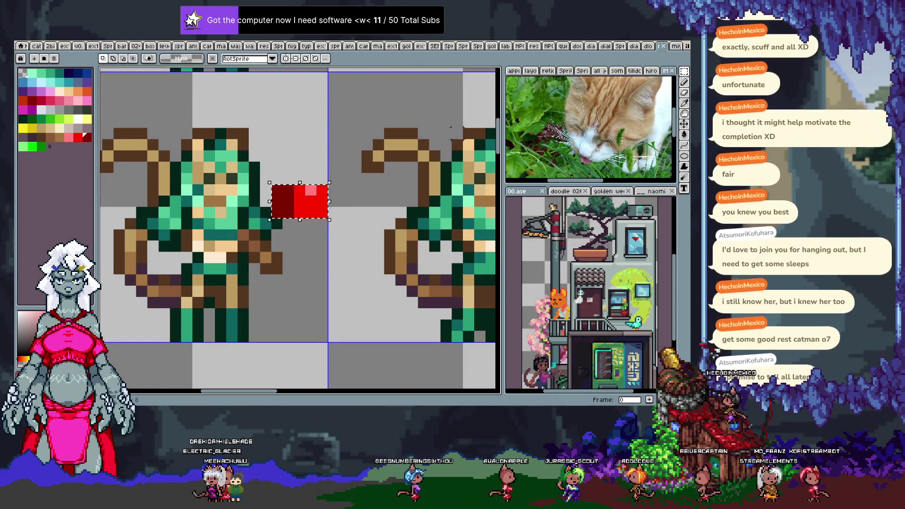
pyautogui.hotkey('ctrl', 'Tab')
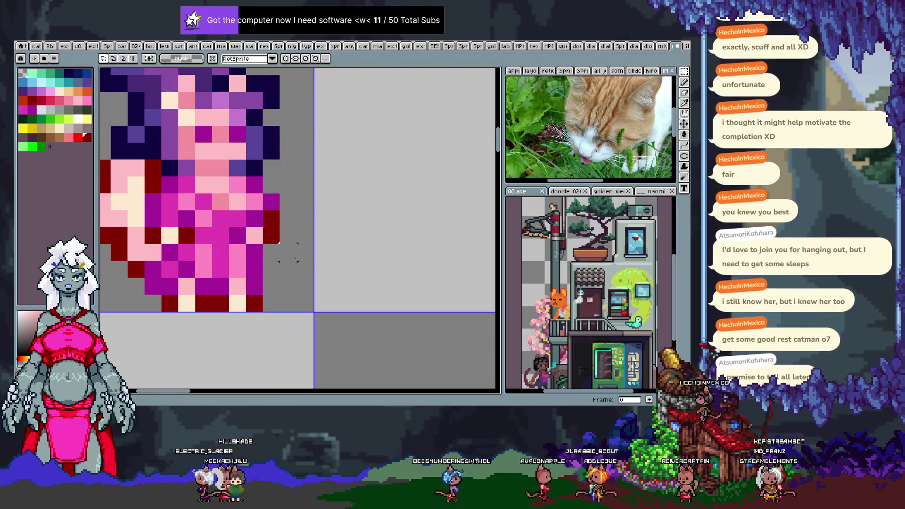
pyautogui.hotkey('ctrl', 'v')
# Place the red block beside the second pink sprite, then start saving as a new file.
pyautogui.moveTo(319, 109)
pyautogui.mouseDown()
pyautogui.moveTo(292, 307)
pyautogui.moveTo(335, 281)
pyautogui.moveTo(317, 298)
pyautogui.moveTo(271, 173)
pyautogui.moveTo(285, 159)
pyautogui.moveTo(299, 175)
pyautogui.mouseUp()
pyautogui.scroll(-3, 314, 265)
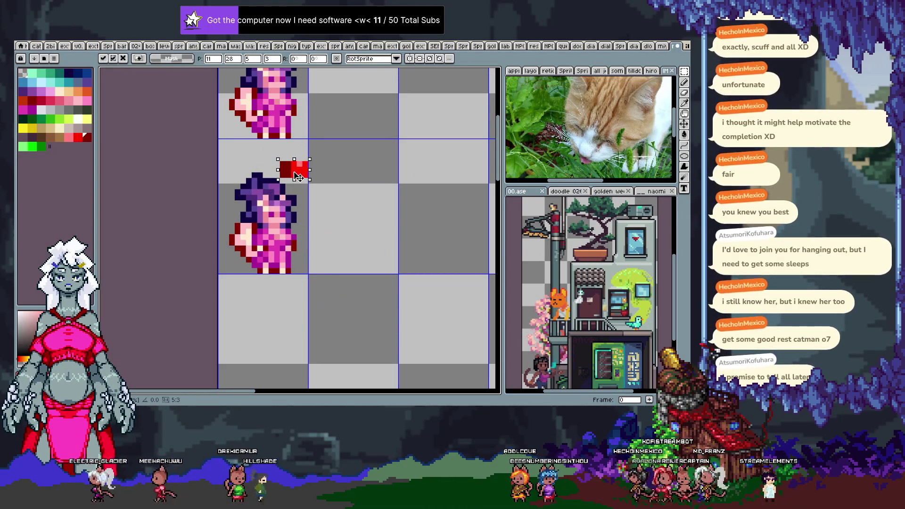
pyautogui.press('h')
pyautogui.scroll(-2, 345, 173)
pyautogui.moveTo(425, 217); pyautogui.dragTo(303, 189)
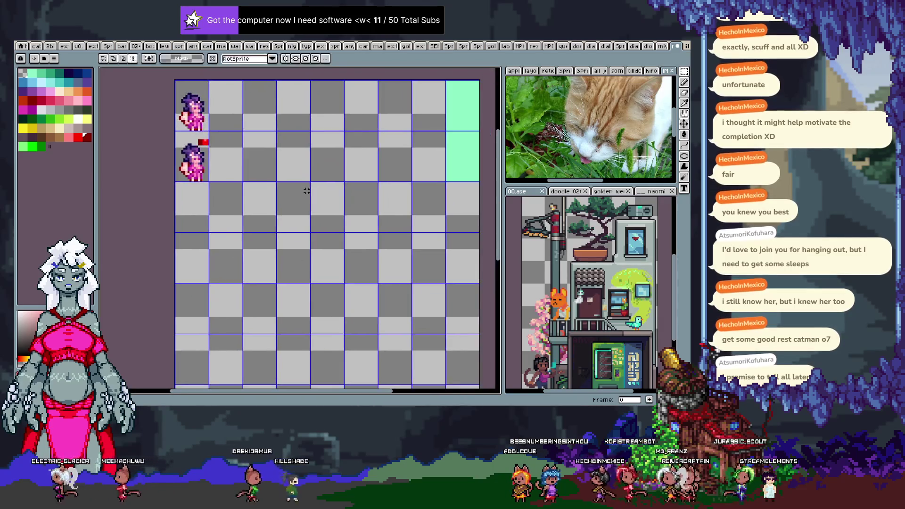
pyautogui.hotkey('ctrl', 'shift', 's')
pyautogui.click(376, 66)
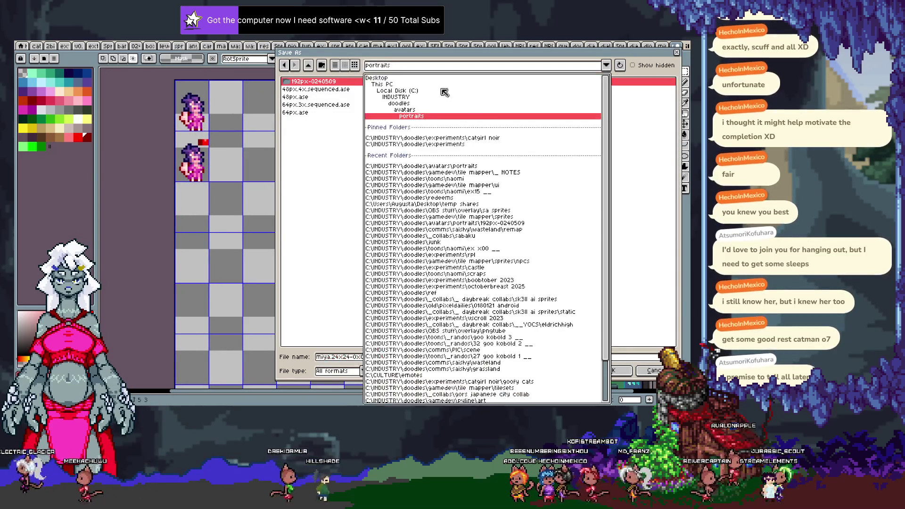
# Navigate the Save As location to tile mapper > sprites > npcs.
pyautogui.click(493, 173)
pyautogui.click(308, 66)
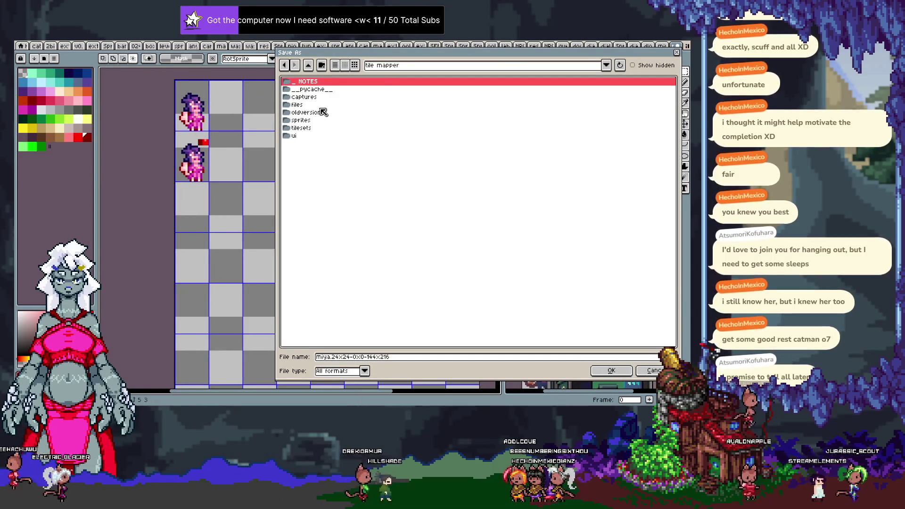
pyautogui.doubleClick(301, 120)
pyautogui.doubleClick(307, 82)
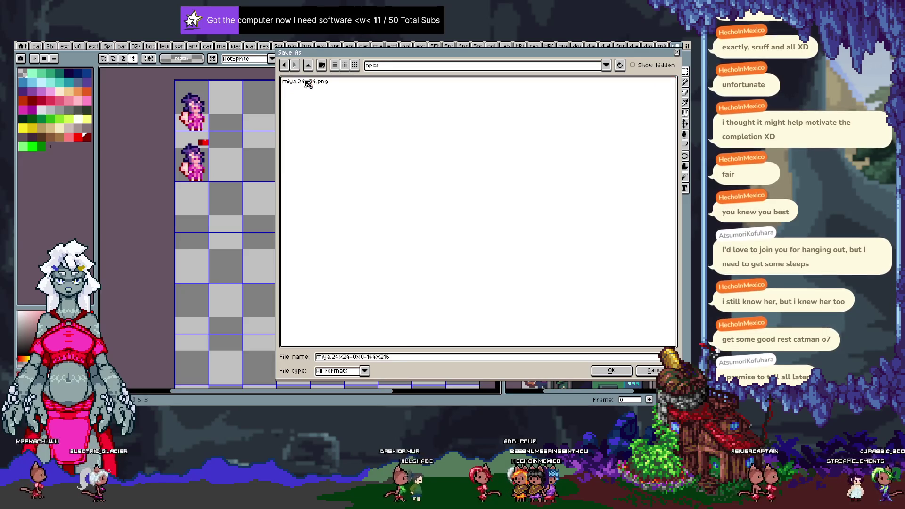
# Replace the file name, typing 'nina.' and then deleting the leading name.
pyautogui.click(401, 360)
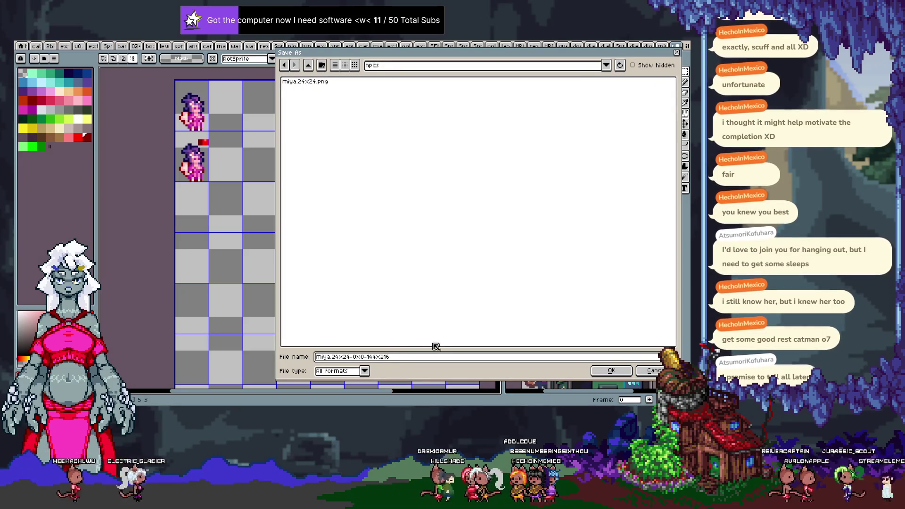
pyautogui.hotkey('ctrl', 'a')
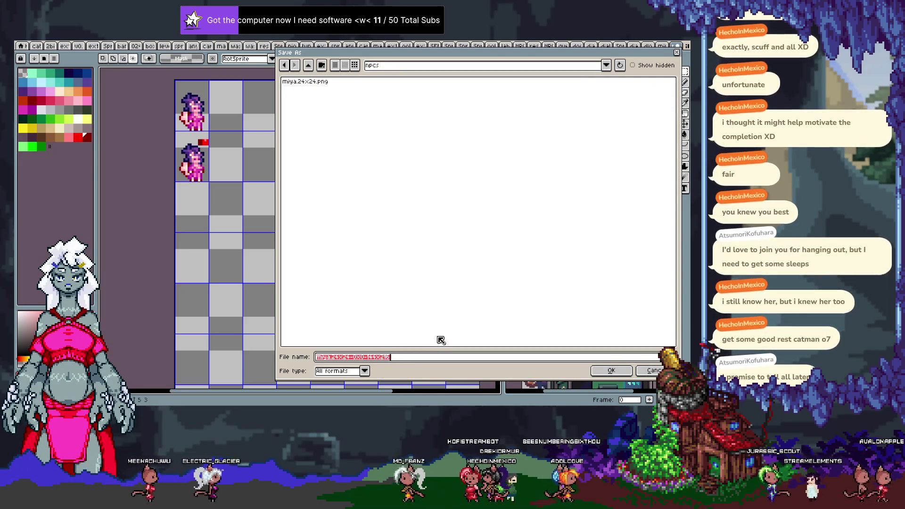
pyautogui.write('nina')
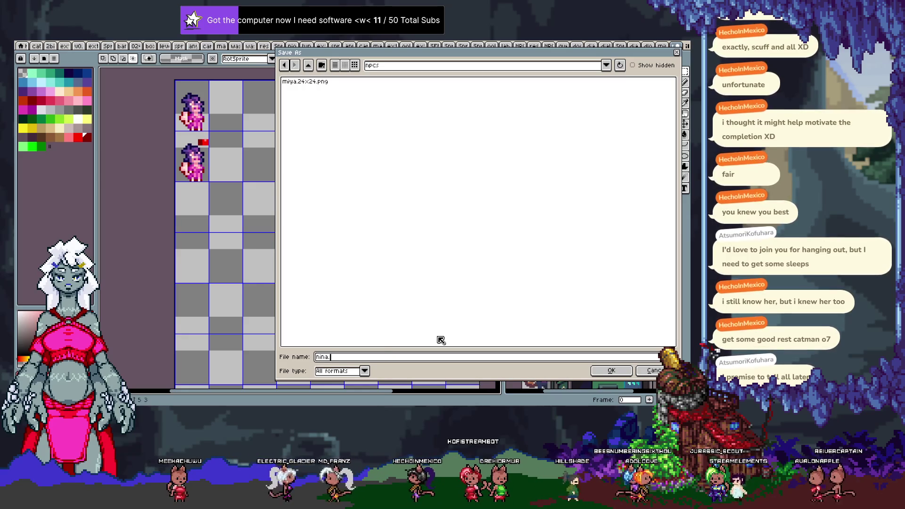
pyautogui.write('.png')
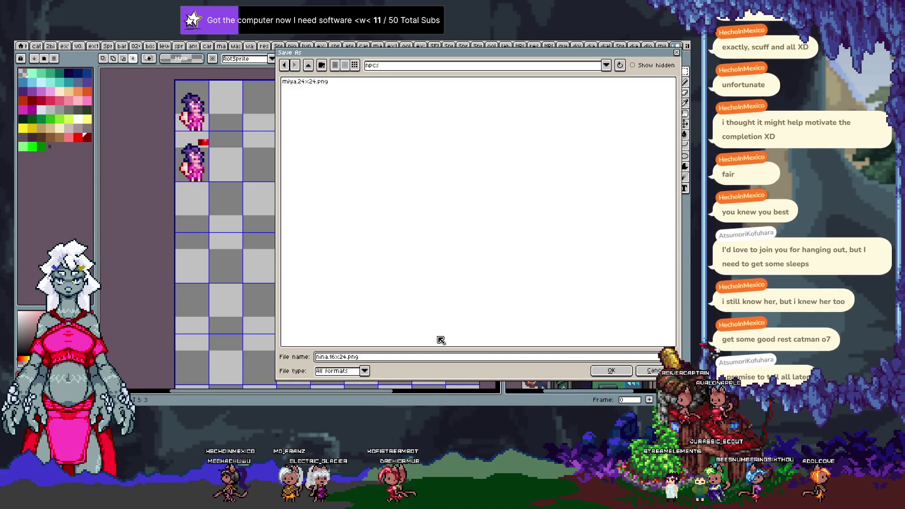
pyautogui.press('BackSpace')
pyautogui.press('BackSpace')
pyautogui.press('BackSpace')
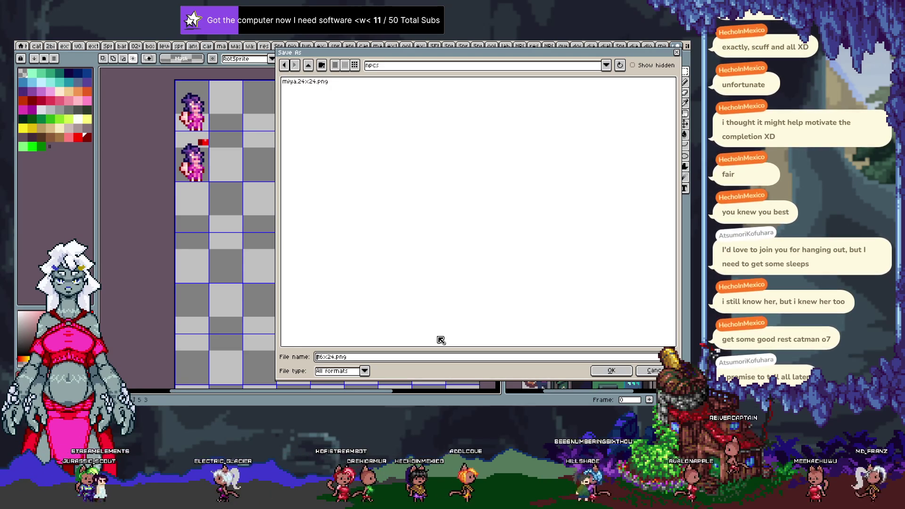
# Name the file layla.16x24.png and save it into the npcs folder.
pyautogui.write('layla.')
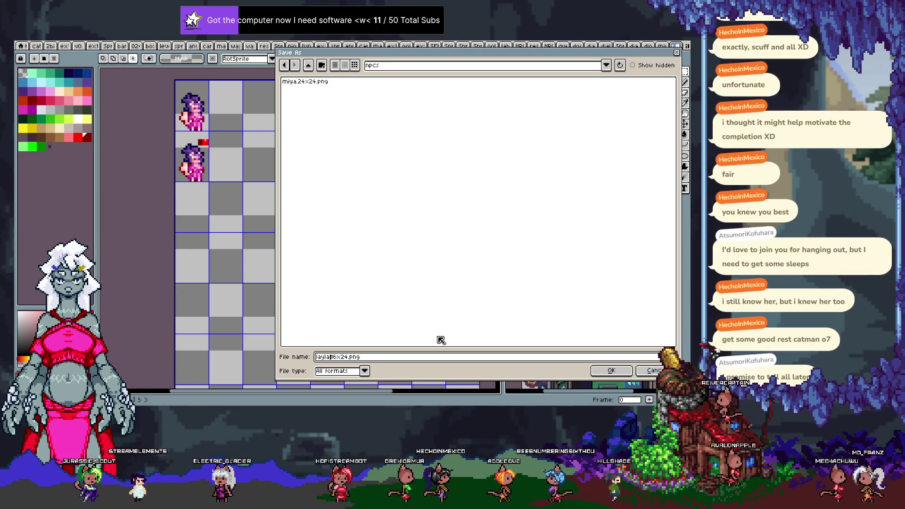
pyautogui.press('Return')
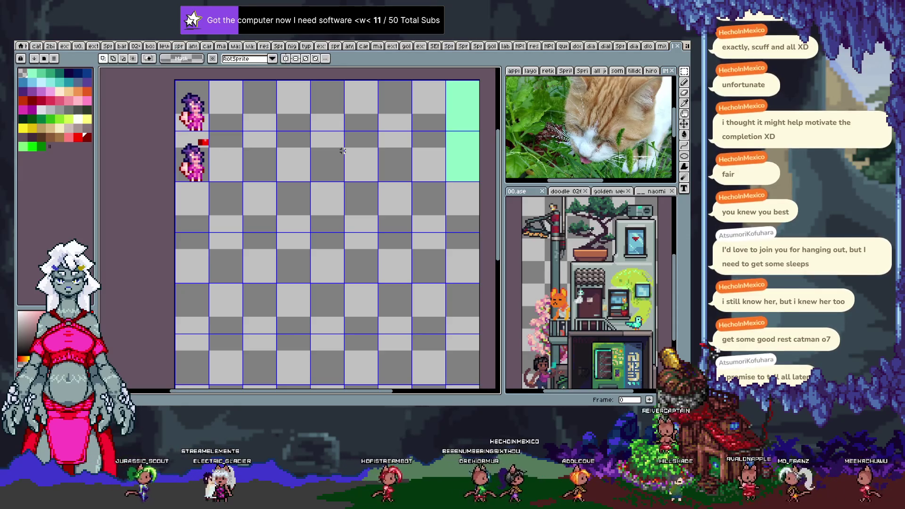
pyautogui.scroll(-2, 343, 151)
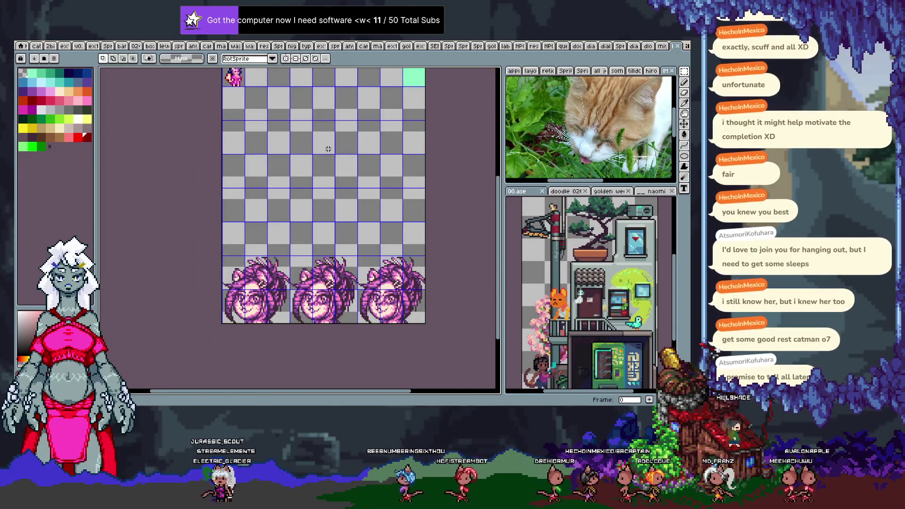
pyautogui.moveTo(329, 149); pyautogui.dragTo(324, 171)
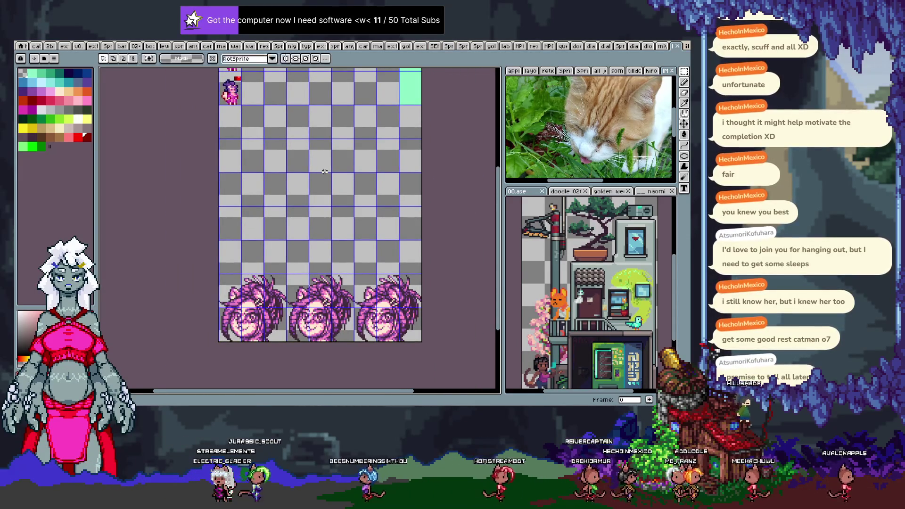
pyautogui.press('i')
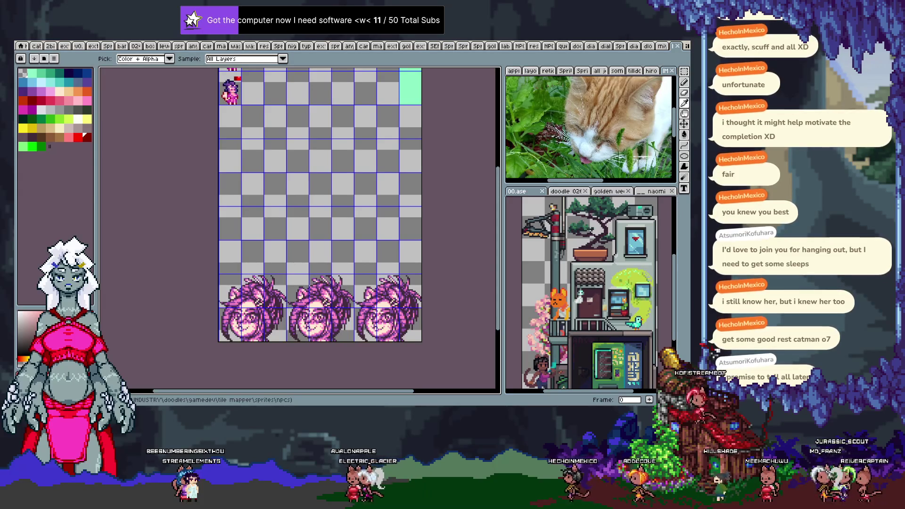
pyautogui.press('m')
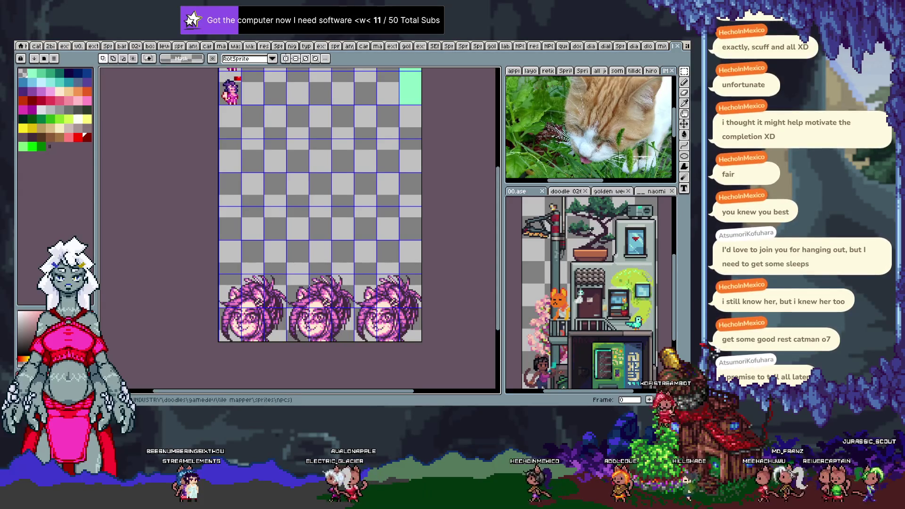
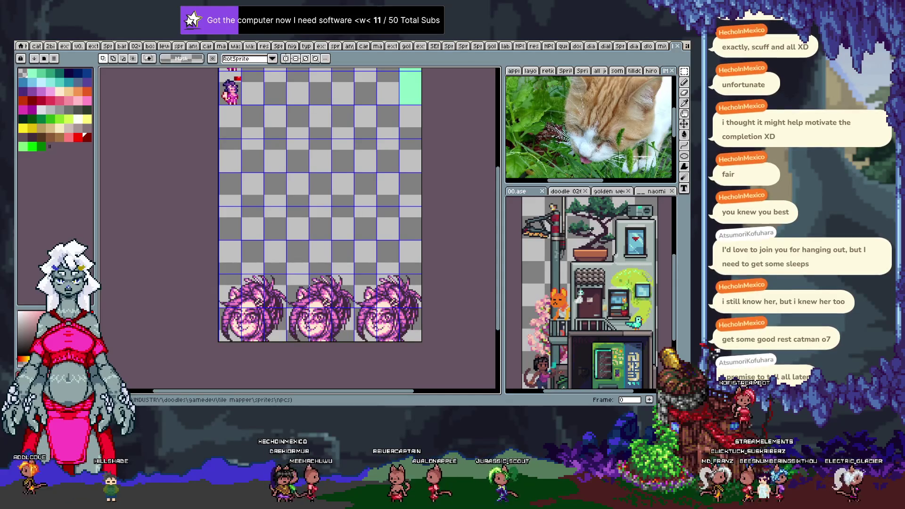
# Switch from Aseprite's NPC sprite sheet to the Python IDLE code windows.
pyautogui.hotkey('alt', 'Tab')
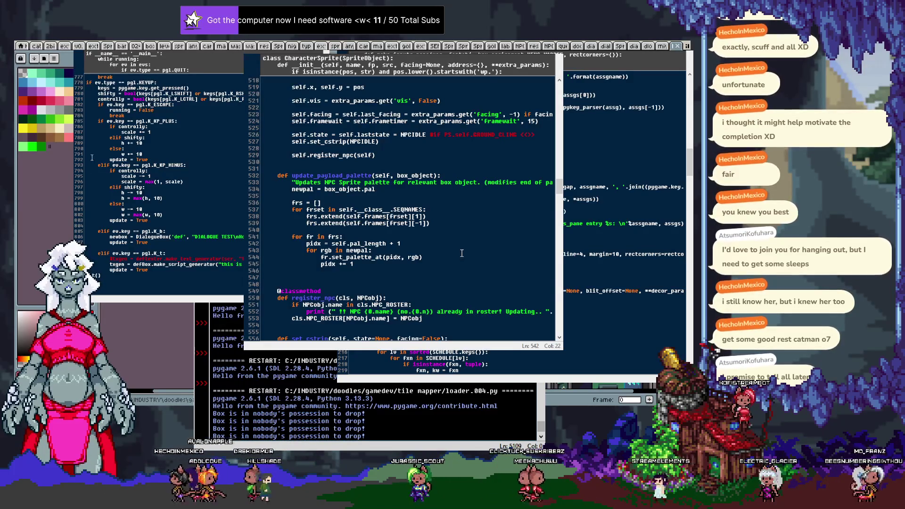
# Scroll the loader code to the wp.npc.miya registration line with portrait=True and go to its end.
pyautogui.scroll(-2, 420, 229)
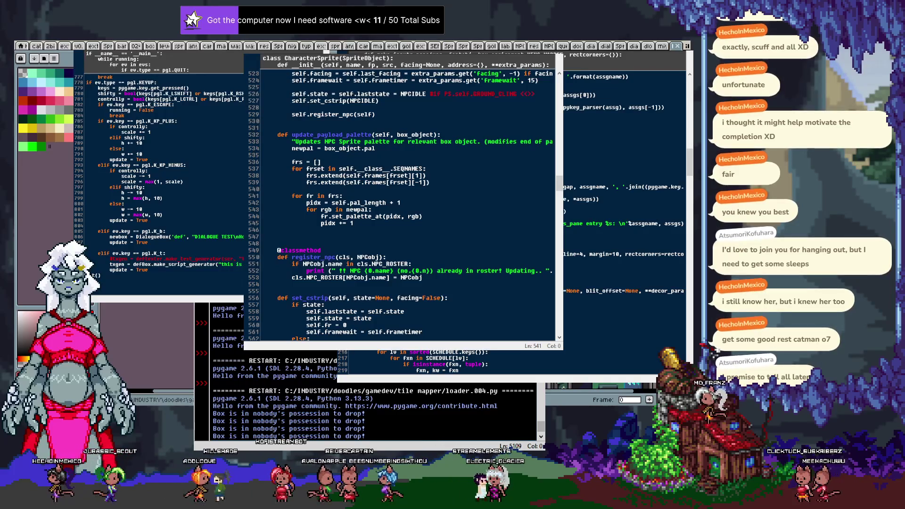
pyautogui.scroll(-5, 623, 213)
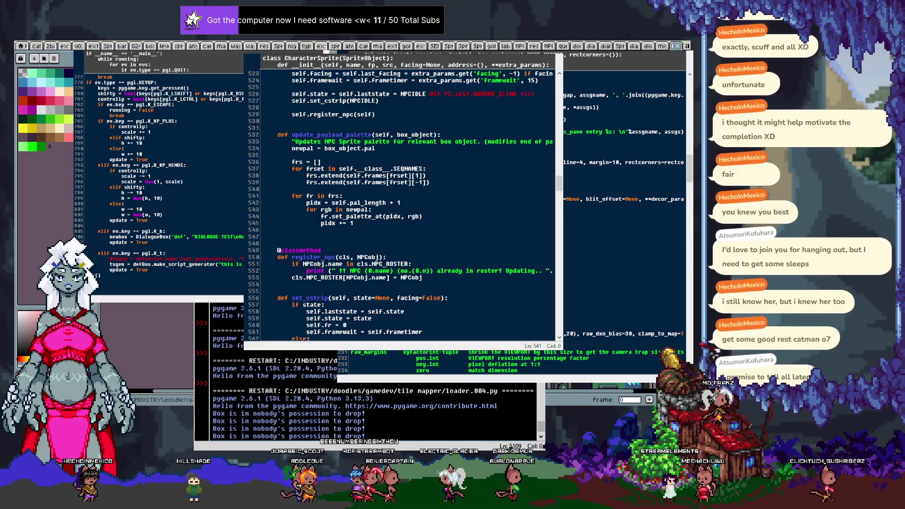
pyautogui.scroll(-15, 622, 212)
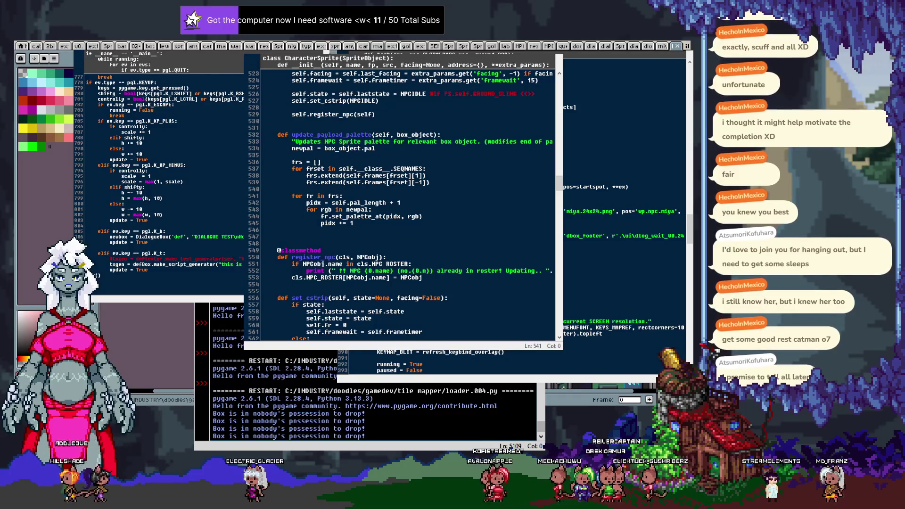
pyautogui.hscroll(3, 622, 212)
pyautogui.hscroll(-2, 623, 213)
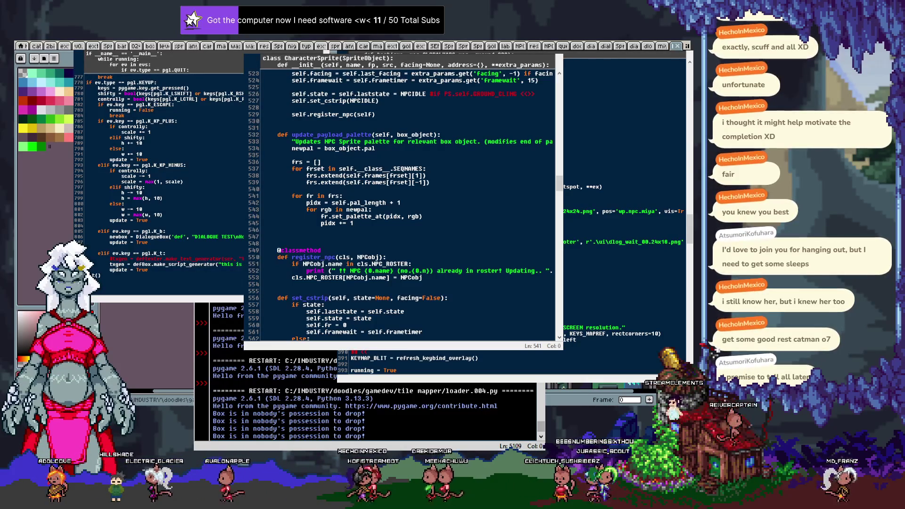
pyautogui.press('End')
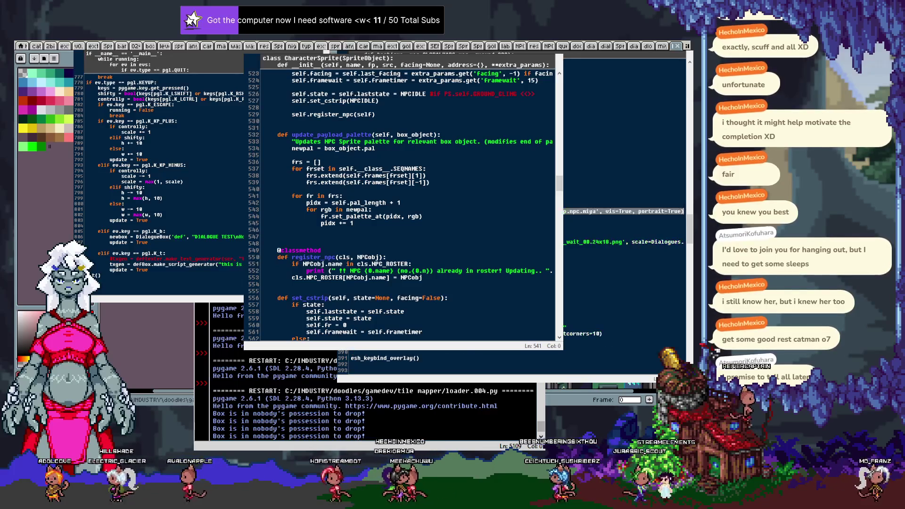
# Paste a duplicate of the miya NPC registration line on a new line below it.
pyautogui.press('End')
pyautogui.press('Return')
pyautogui.hotkey('ctrl', 'v')
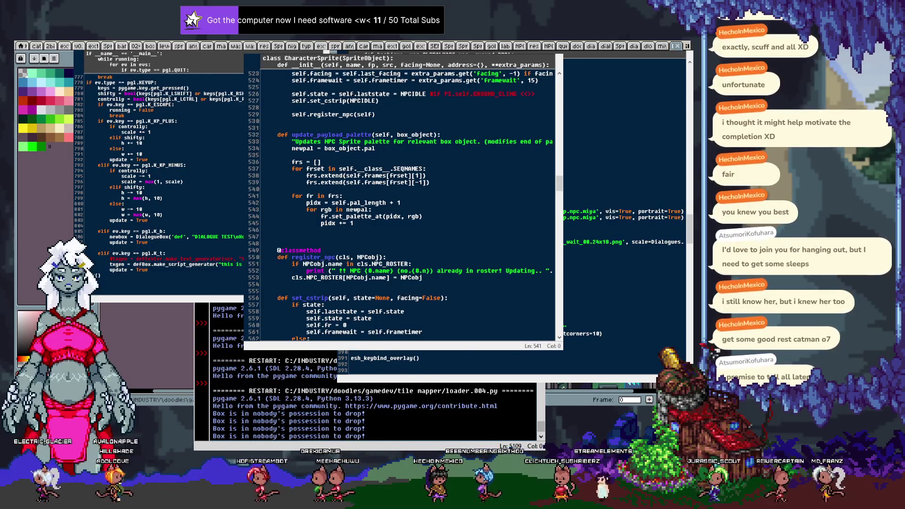
pyautogui.write('new')
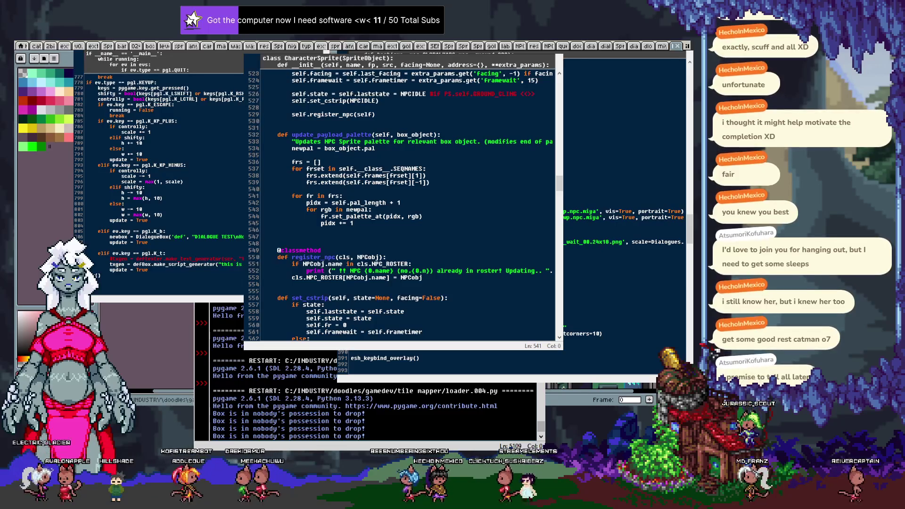
# Edit the .png sprite file name on the copied registration line, trimming the stray characters.
pyautogui.press('Home')
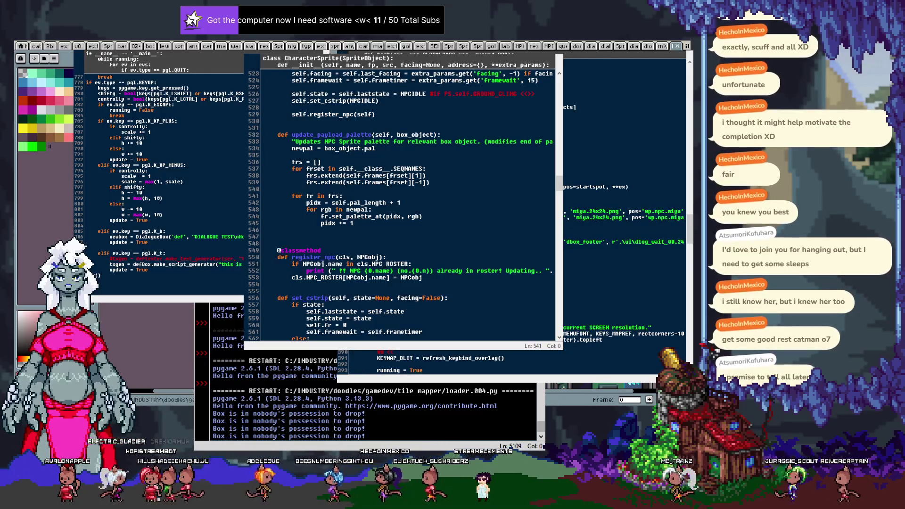
pyautogui.press('Up')
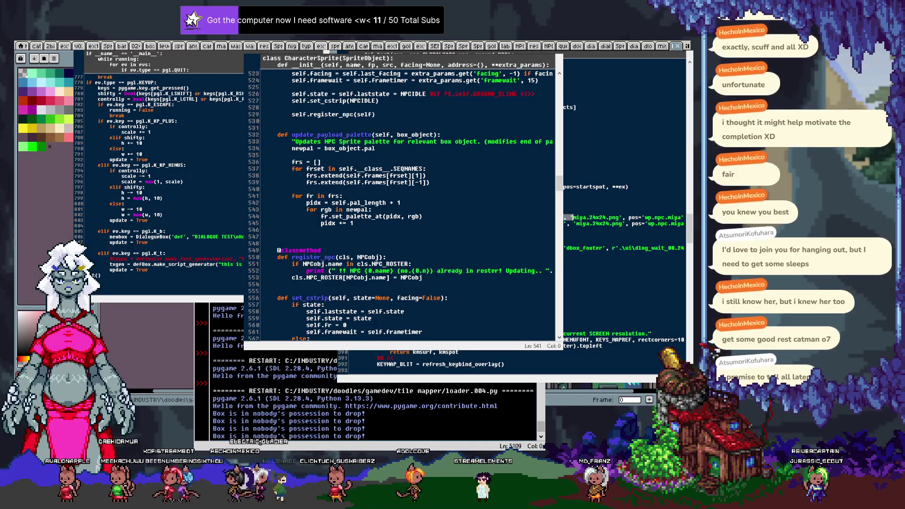
pyautogui.press('Delete')
pyautogui.write("24.png'")
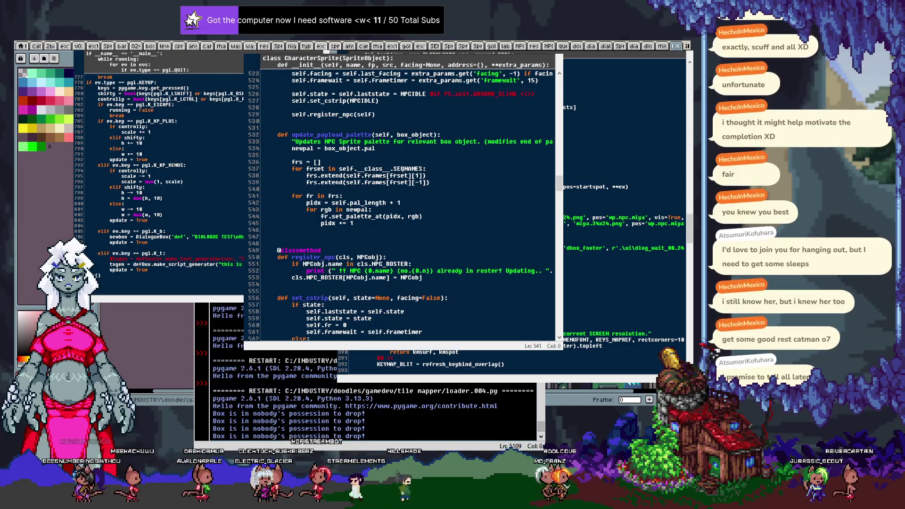
pyautogui.hotkey('ctrl', 'z')
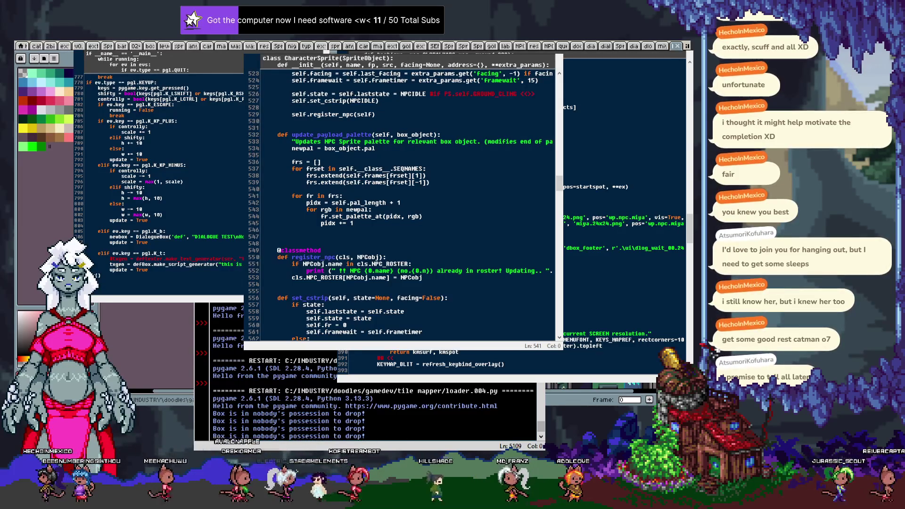
pyautogui.hotkey('ctrl', 'y')
pyautogui.press('BackSpace')
pyautogui.press('BackSpace')
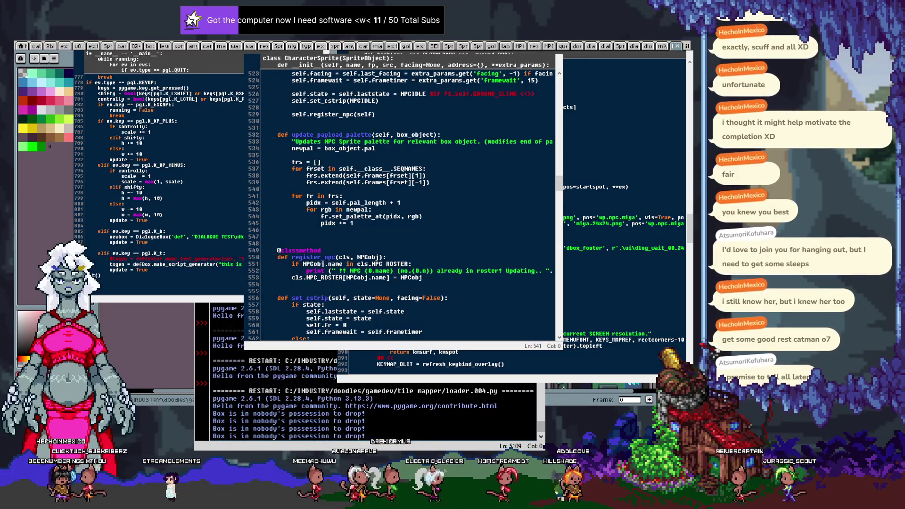
pyautogui.press('BackSpace')
pyautogui.press('BackSpace')
pyautogui.press('BackSpace')
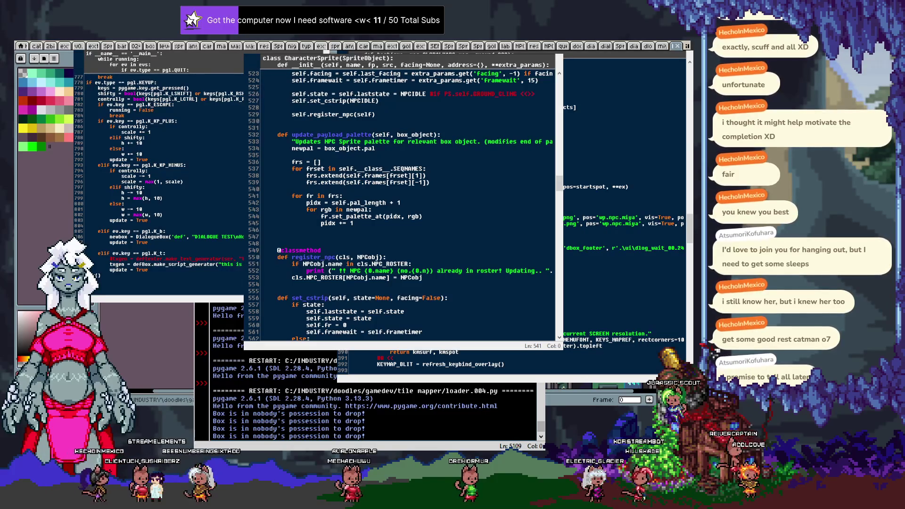
# Replace miya with layla on the copied NPC line and run the module with F5.
pyautogui.doubleClick(629, 223)
pyautogui.write('laa')
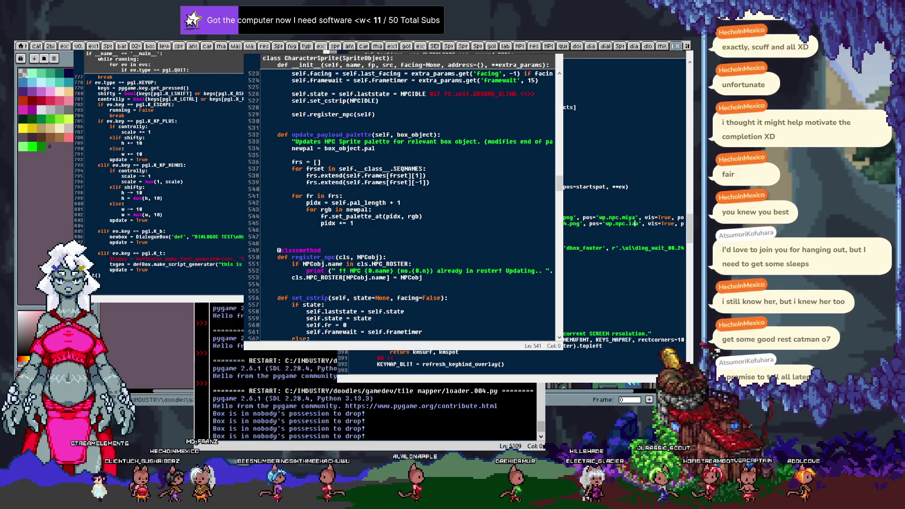
pyautogui.write('yl')
pyautogui.press('End')
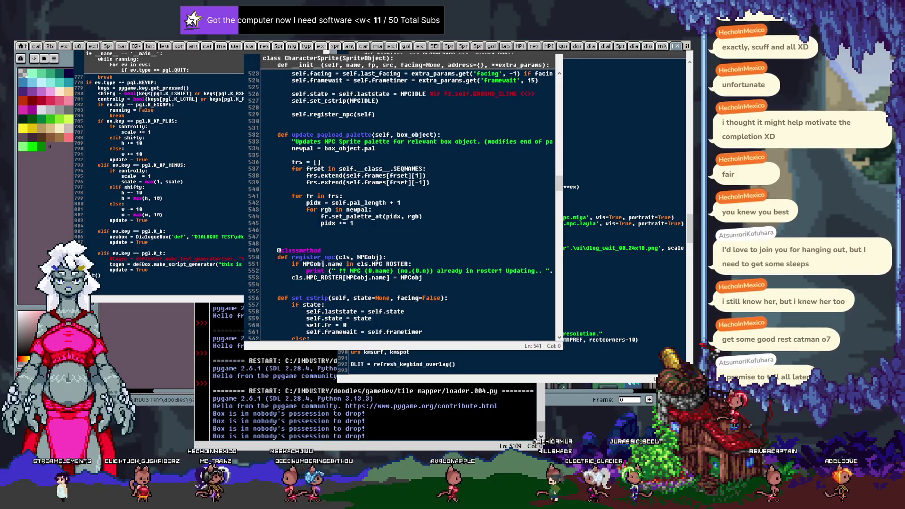
pyautogui.press('Home')
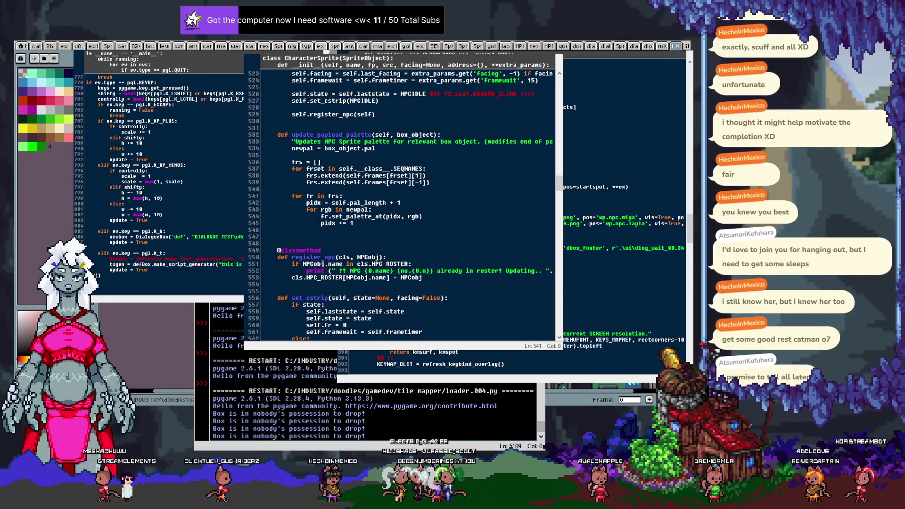
pyautogui.press('F5')
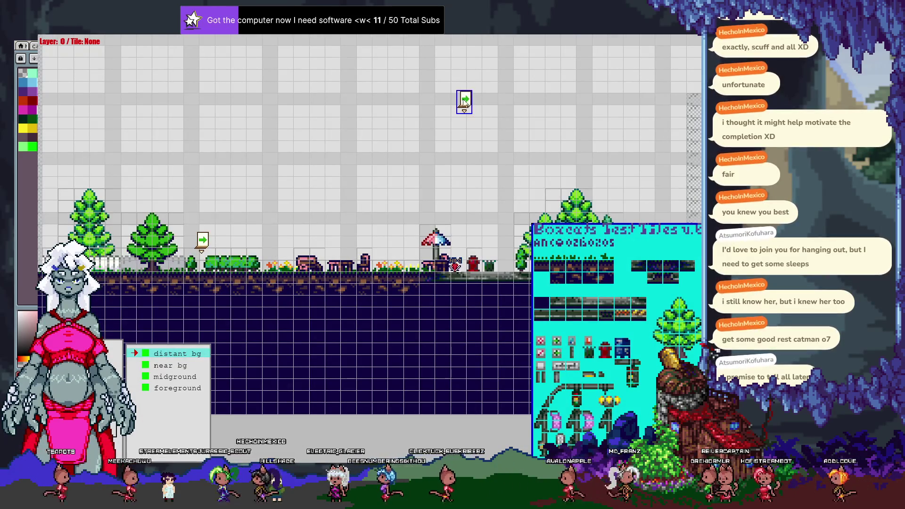
# Zoom and pan across the grassy level's trees, benches and signs, then close the map editor with Escape.
pyautogui.scroll(-3, 502, 158)
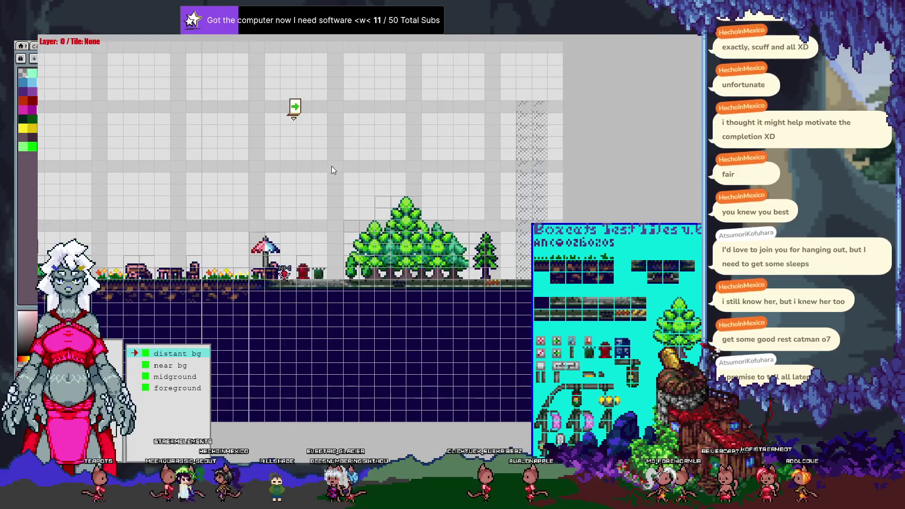
pyautogui.scroll(3, 505, 166)
pyautogui.moveTo(514, 187); pyautogui.dragTo(364, 182)
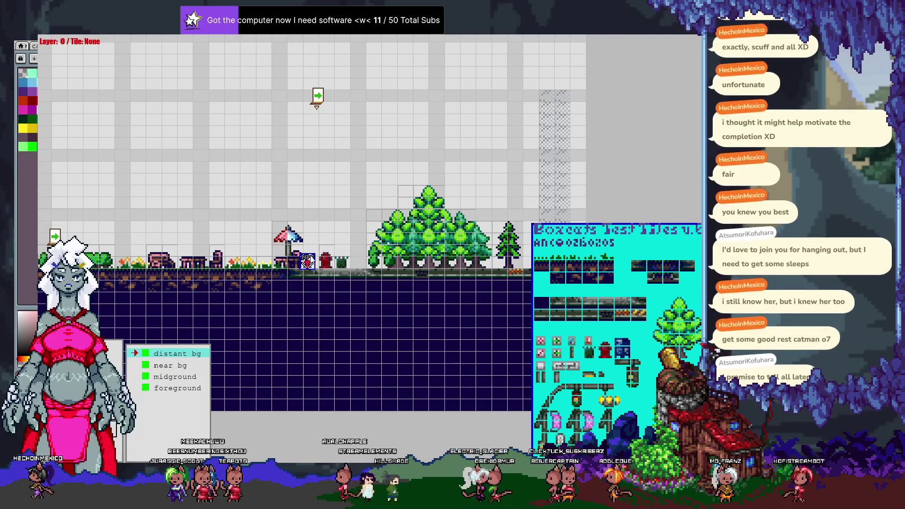
pyautogui.scroll(-1, 308, 262)
pyautogui.scroll(-1, 307, 263)
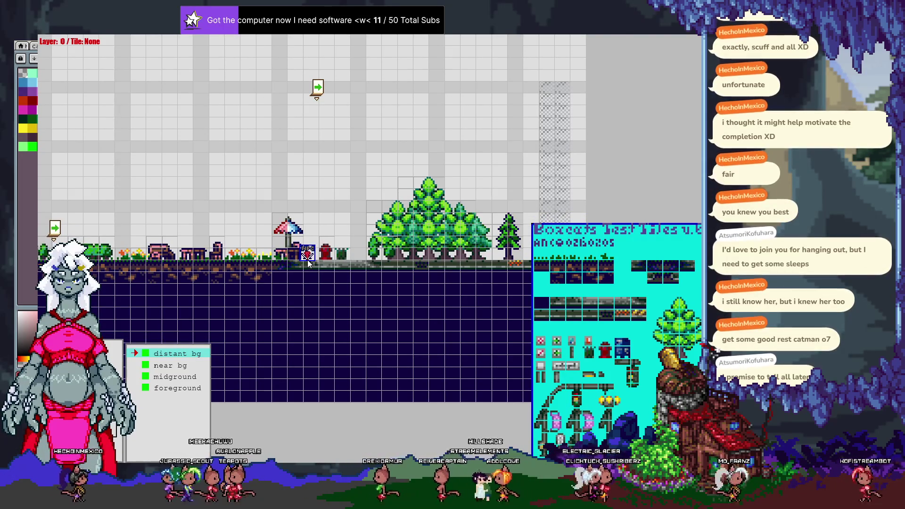
pyautogui.press('Escape')
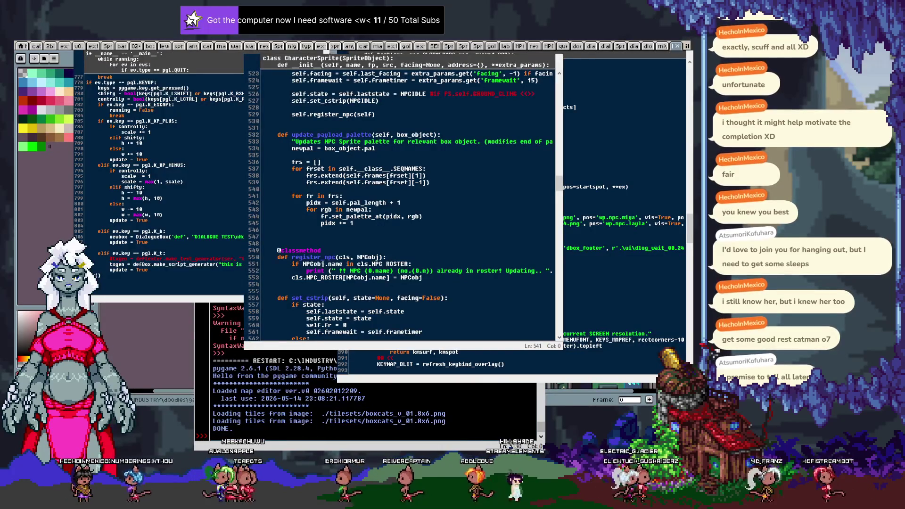